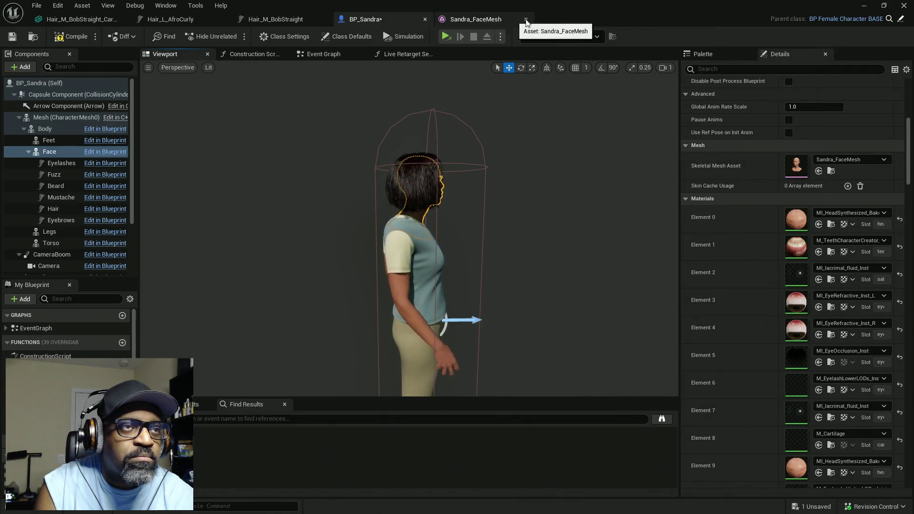
Step: Assign MHI_Sandra_FaceMesh to BP_Sandra's Face component and save the blueprint
{"action": "key", "text": "ctrl+w"}
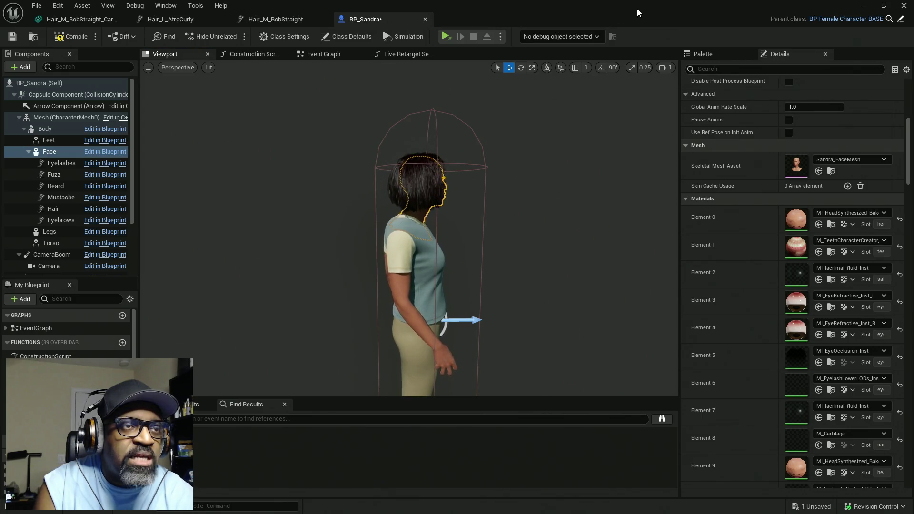
{"action": "key", "text": "alt+Tab"}
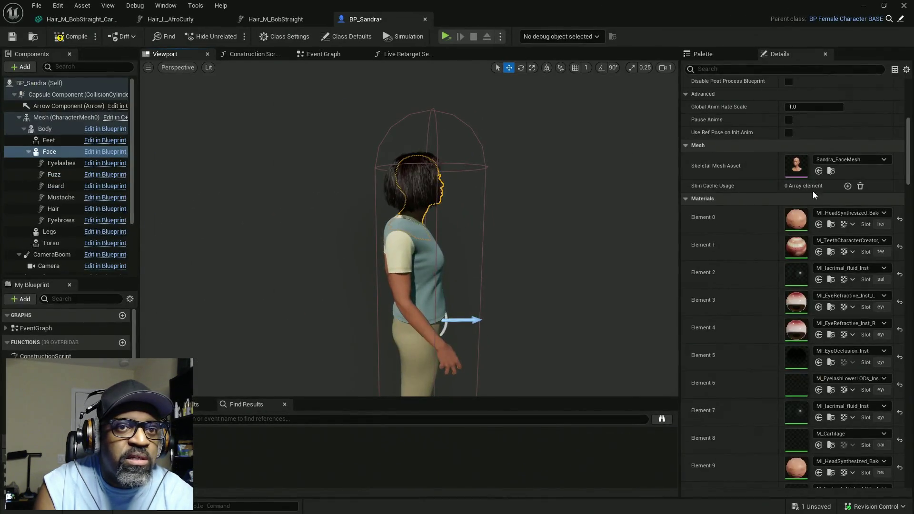
{"action": "left_click", "coordinate": [819, 171]}
{"action": "left_click", "coordinate": [818, 172]}
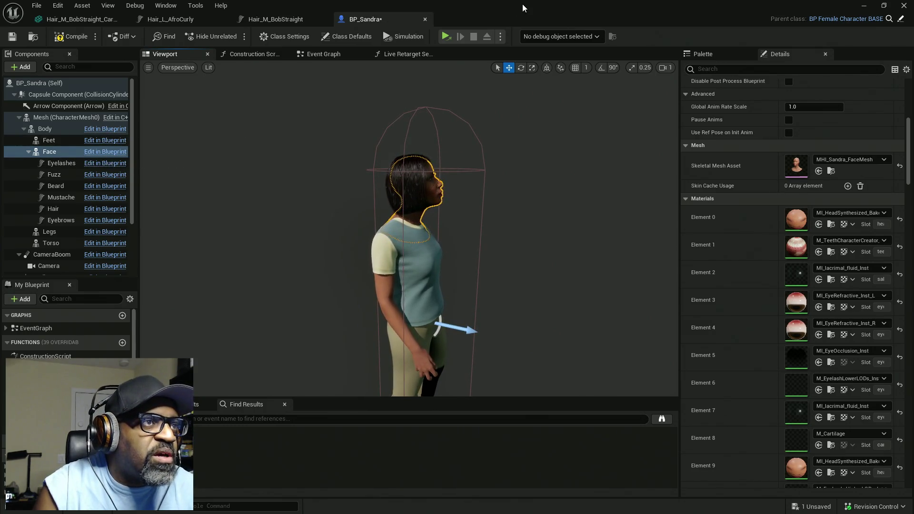
{"action": "key", "text": "ctrl+s"}
Step: Select f_tal_nrw_body in the Content Browser and assign it to BP_Sandra's Body component
{"action": "key", "text": "alt+Tab"}
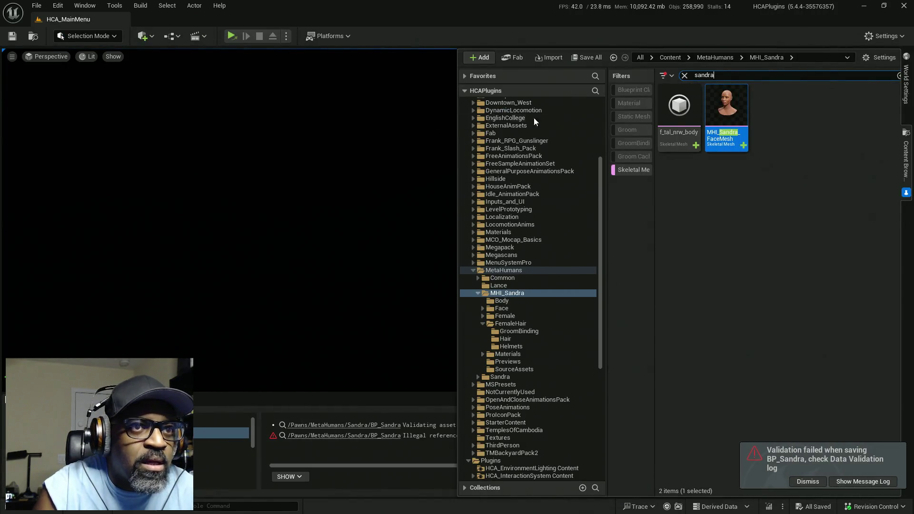
{"action": "left_click", "coordinate": [679, 110]}
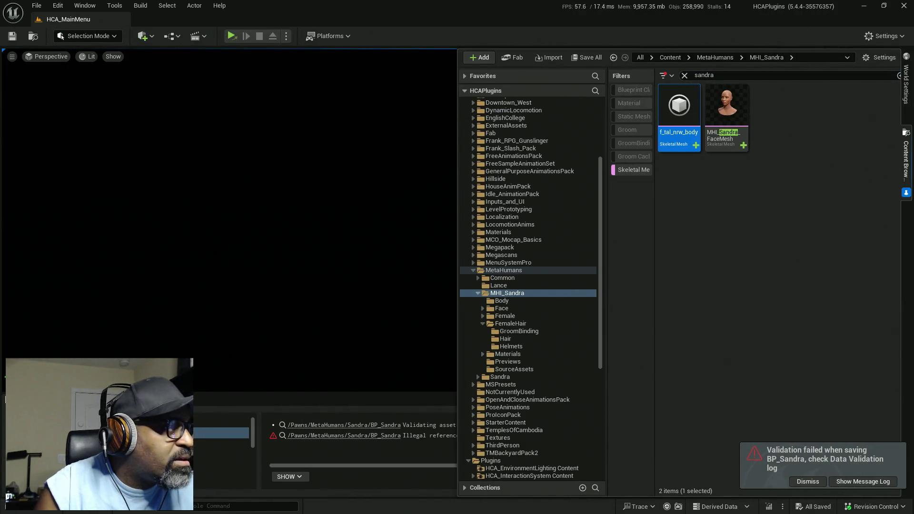
{"action": "key", "text": "alt+Tab"}
{"action": "left_click", "coordinate": [45, 129]}
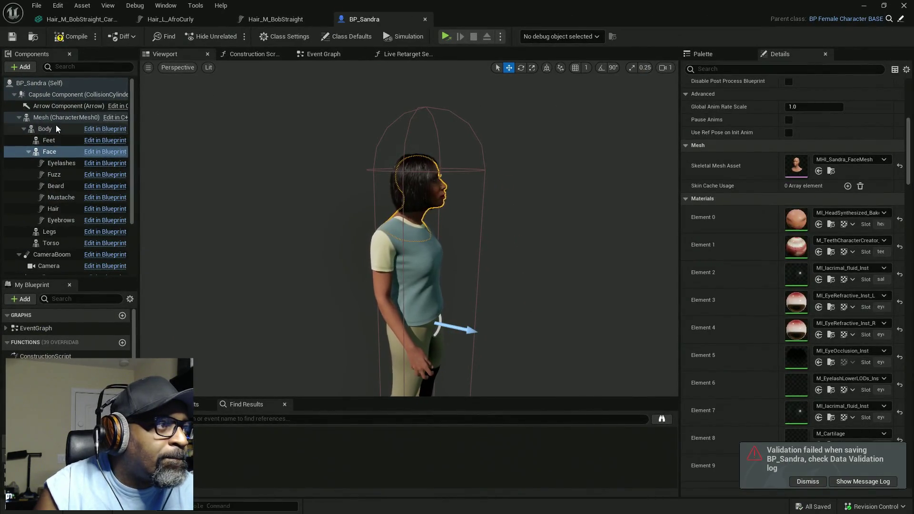
{"action": "left_click", "coordinate": [819, 171]}
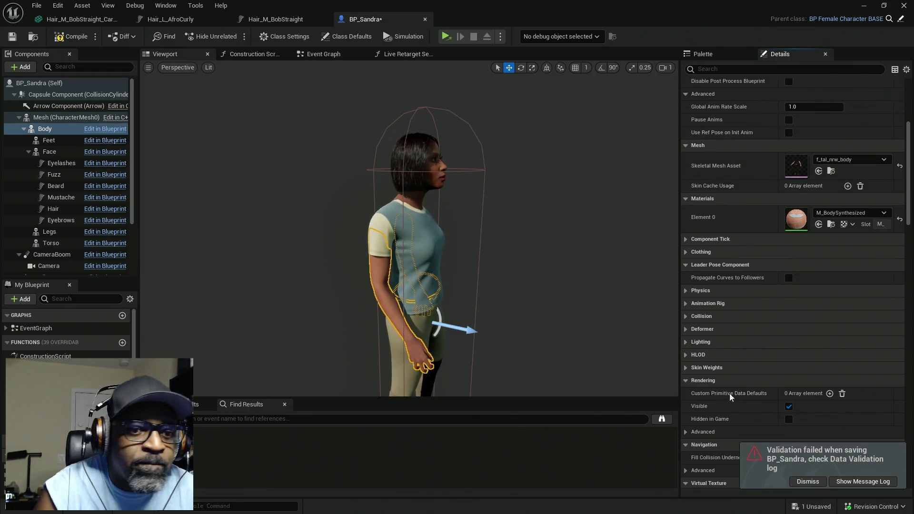
Step: Dismiss the validation warning and orbit the preview to inspect the assembled Sandra
{"action": "left_click", "coordinate": [805, 483]}
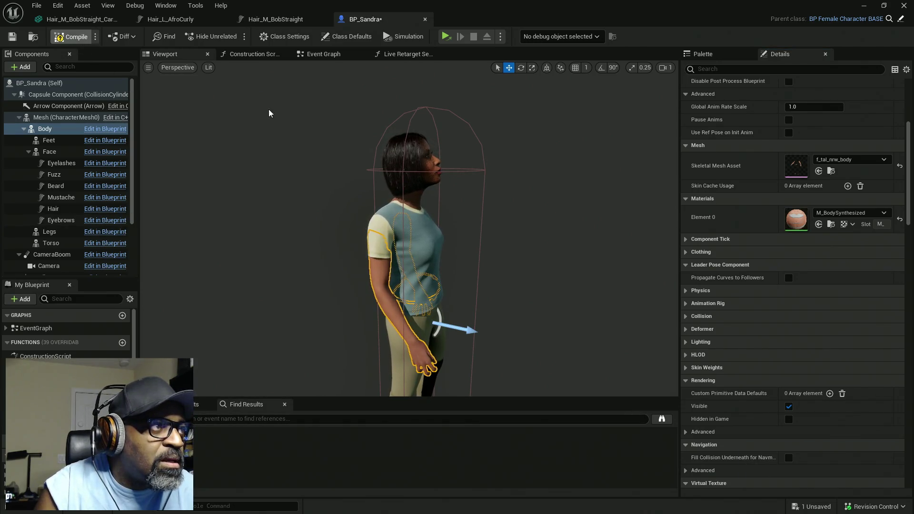
{"action": "mouse_move", "coordinate": [599, 304]}
{"action": "left_mouse_down"}
{"action": "mouse_move", "coordinate": [534, 305]}
{"action": "mouse_move", "coordinate": [469, 255]}
{"action": "mouse_move", "coordinate": [481, 252]}
{"action": "mouse_move", "coordinate": [424, 254]}
{"action": "mouse_move", "coordinate": [496, 247]}
{"action": "left_mouse_up"}
{"action": "left_click", "coordinate": [64, 105]}
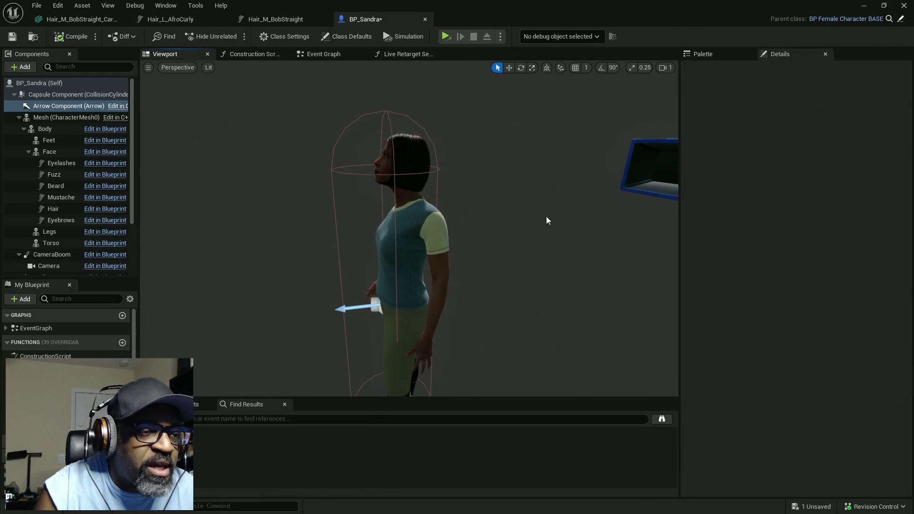
{"action": "left_click_drag", "start_coordinate": [542, 229], "coordinate": [641, 224]}
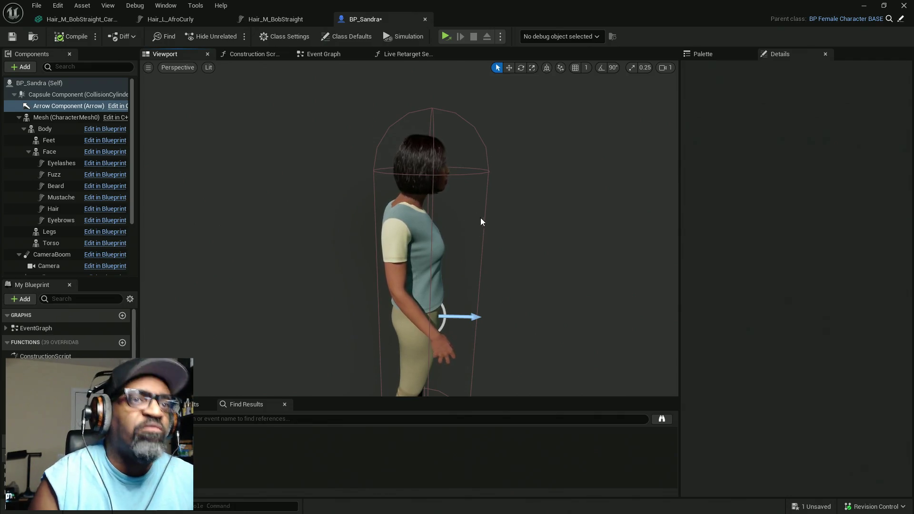
{"action": "mouse_move", "coordinate": [410, 215]}
{"action": "left_mouse_down"}
{"action": "mouse_move", "coordinate": [667, 215]}
{"action": "mouse_move", "coordinate": [496, 249]}
{"action": "left_mouse_up"}
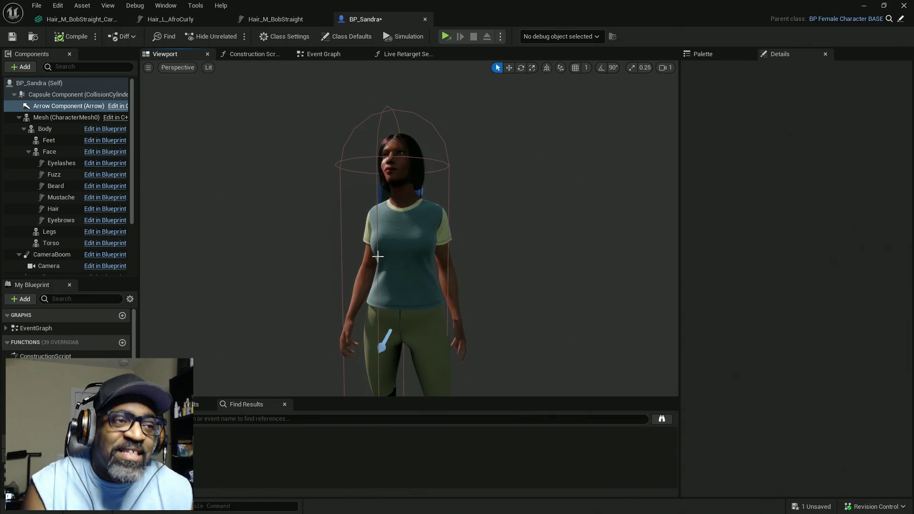
{"action": "mouse_move", "coordinate": [506, 214]}
{"action": "left_mouse_down"}
{"action": "mouse_move", "coordinate": [438, 215]}
{"action": "mouse_move", "coordinate": [552, 215]}
{"action": "left_mouse_up"}
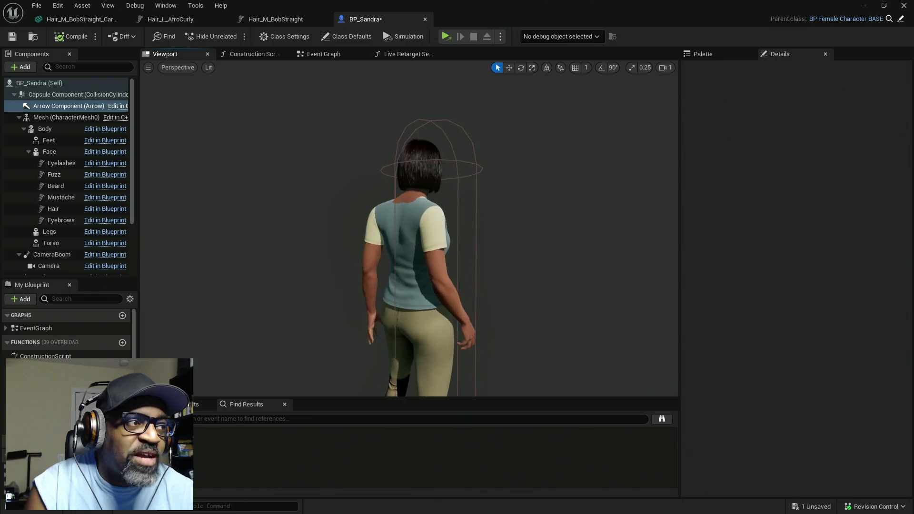
Step: Collapse the Face, Body, Mesh and CameraBoom components in the hierarchy
{"action": "left_click", "coordinate": [29, 151]}
{"action": "left_click", "coordinate": [24, 129]}
{"action": "left_click", "coordinate": [19, 117]}
{"action": "left_click", "coordinate": [19, 129]}
{"action": "mouse_move", "coordinate": [428, 215]}
{"action": "left_mouse_down"}
{"action": "mouse_move", "coordinate": [514, 214]}
{"action": "mouse_move", "coordinate": [472, 257]}
{"action": "mouse_move", "coordinate": [465, 208]}
{"action": "left_mouse_up"}
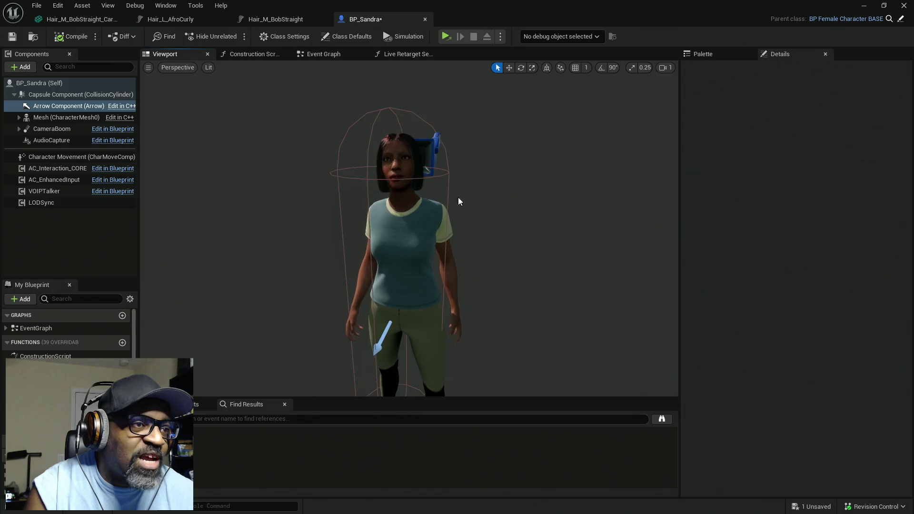
Step: Save the BP_Sandra blueprint and return to the level editor
{"action": "left_click_drag", "start_coordinate": [417, 172], "coordinate": [457, 212]}
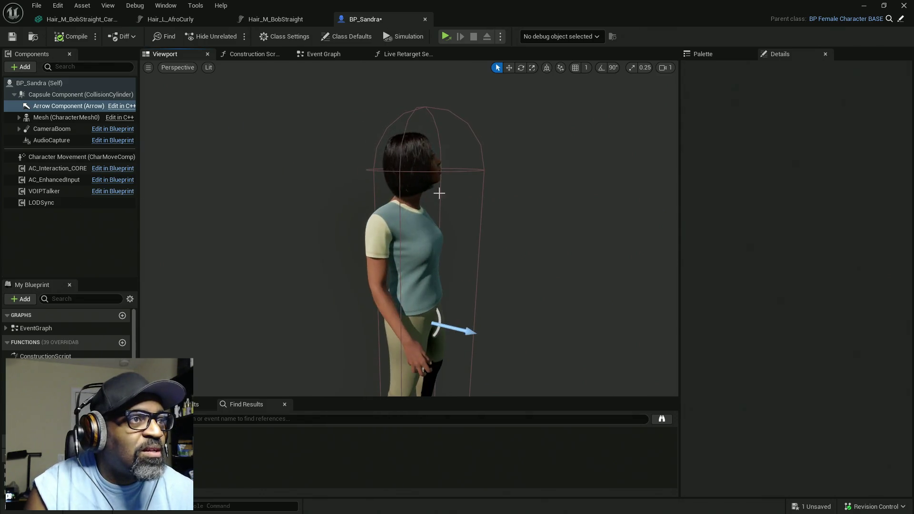
{"action": "key", "text": "ctrl+s"}
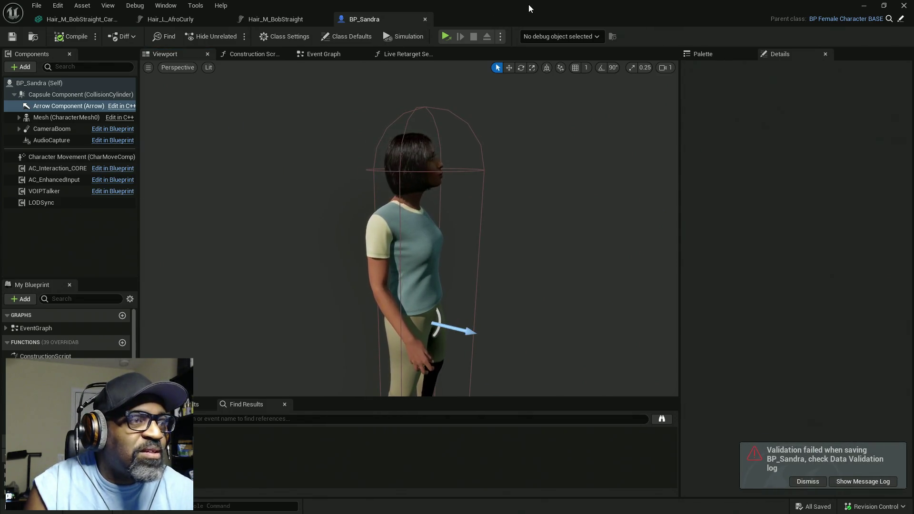
{"action": "key", "text": "alt+Tab"}
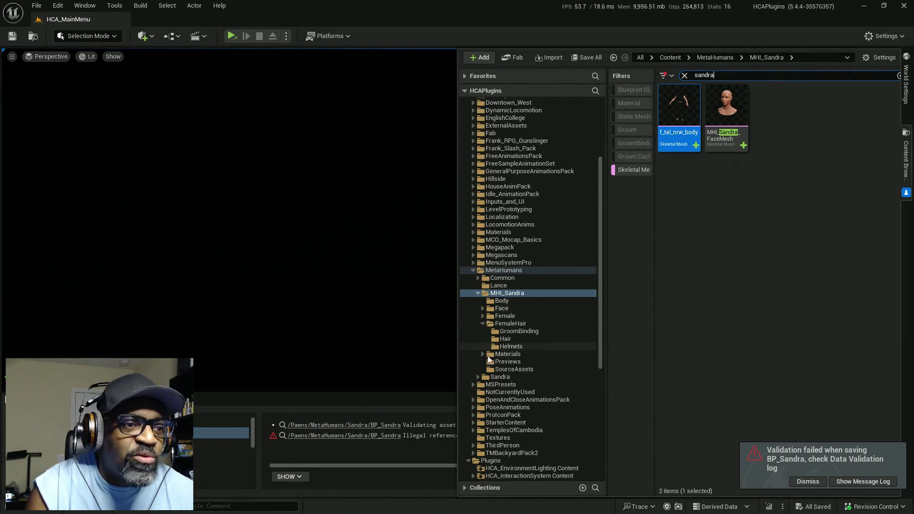
Step: Show the Lance folder's full contents with the sandra search and Skeletal Mesh filter cleared, then open BP_Lance
{"action": "scroll", "coordinate": [515, 305], "scroll_direction": "down", "scroll_amount": 6}
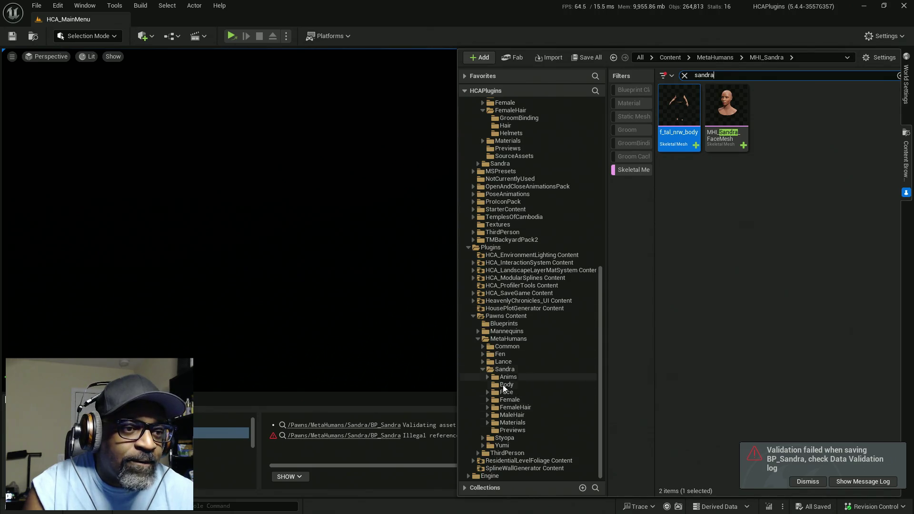
{"action": "left_click", "coordinate": [491, 362]}
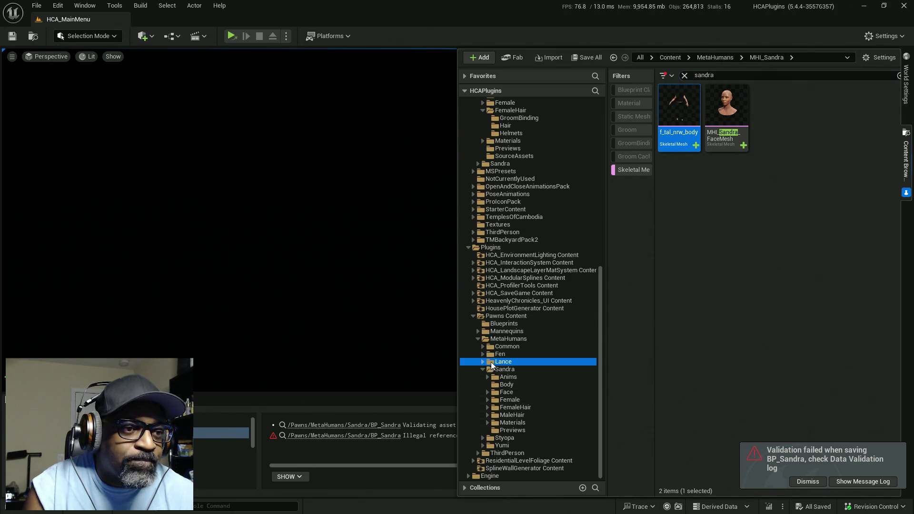
{"action": "left_click", "coordinate": [684, 75]}
{"action": "left_click", "coordinate": [634, 170]}
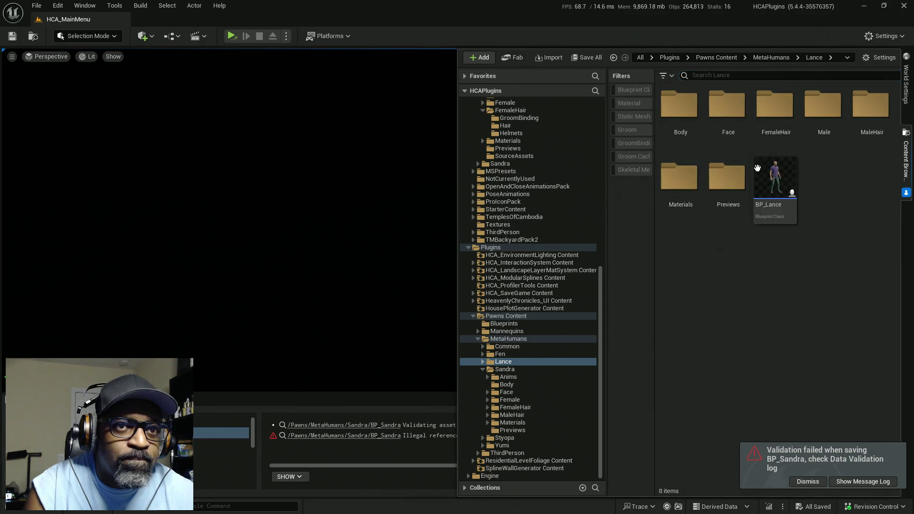
{"action": "double_click", "coordinate": [776, 177]}
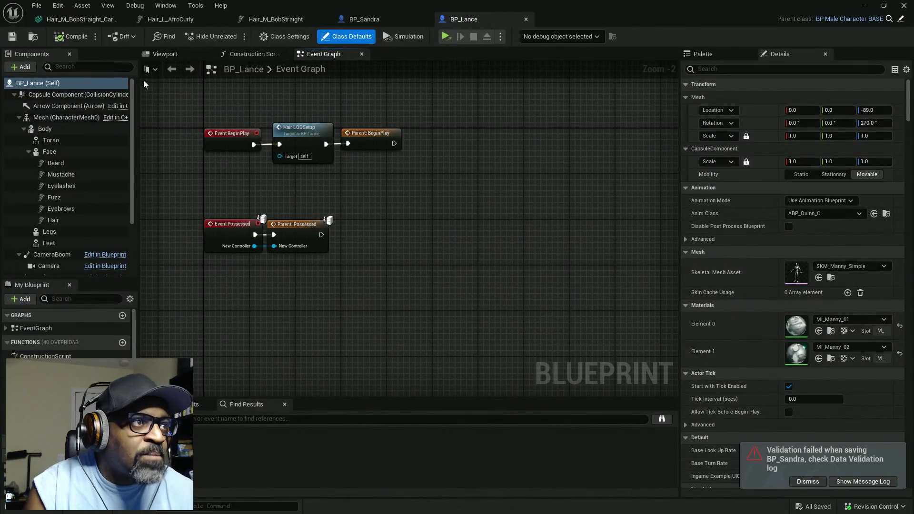
Step: Bring up BP_Lance's 3D preview, zoom around Lance, and check the Perspective projection menu
{"action": "left_click", "coordinate": [165, 60]}
{"action": "left_click_drag", "start_coordinate": [474, 237], "coordinate": [436, 237]}
{"action": "scroll", "coordinate": [436, 237], "scroll_direction": "up", "scroll_amount": 5}
{"action": "scroll", "coordinate": [436, 237], "scroll_direction": "down", "scroll_amount": 3}
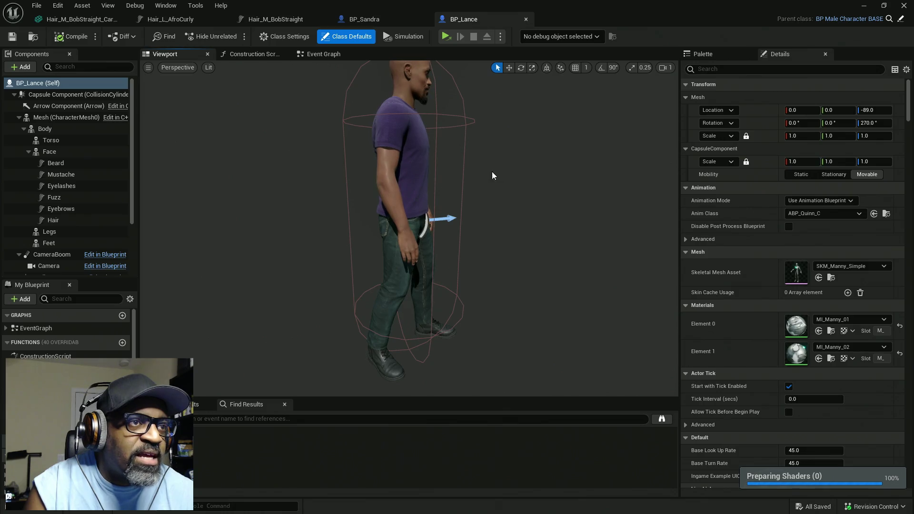
{"action": "scroll", "coordinate": [492, 176], "scroll_direction": "down", "scroll_amount": 2}
{"action": "left_click", "coordinate": [177, 68]}
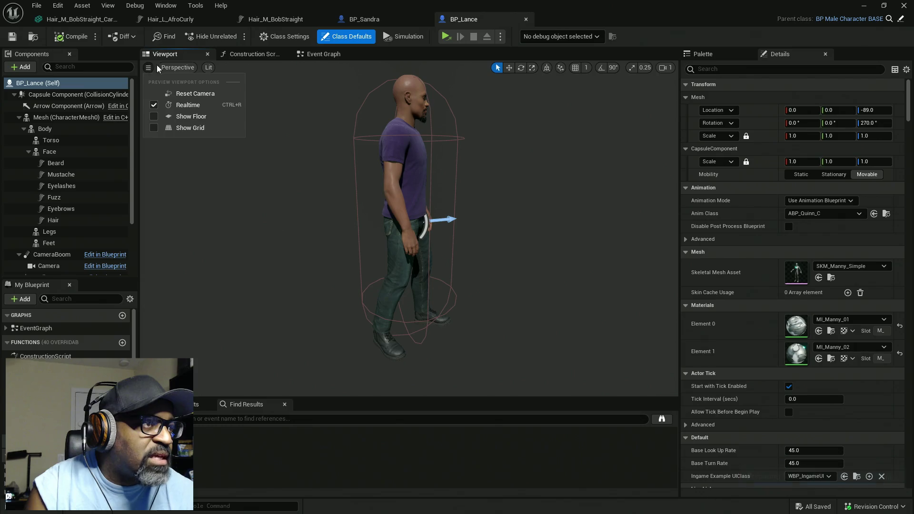
{"action": "mouse_move", "coordinate": [212, 67]}
Step: Orbit around Lance to a frontal view, then switch back to BP_Sandra
{"action": "mouse_move", "coordinate": [548, 129]}
{"action": "left_mouse_down"}
{"action": "mouse_move", "coordinate": [255, 135]}
{"action": "mouse_move", "coordinate": [585, 138]}
{"action": "left_mouse_up"}
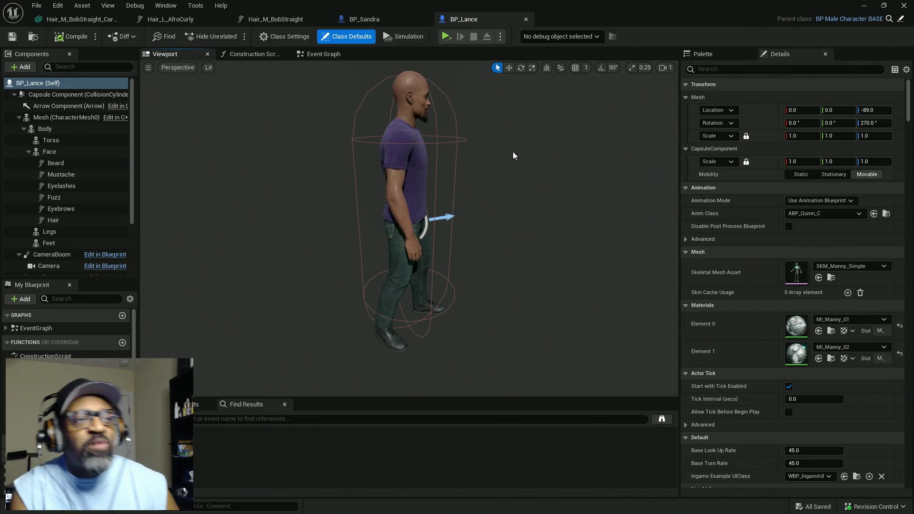
{"action": "left_click_drag", "start_coordinate": [495, 238], "coordinate": [380, 158]}
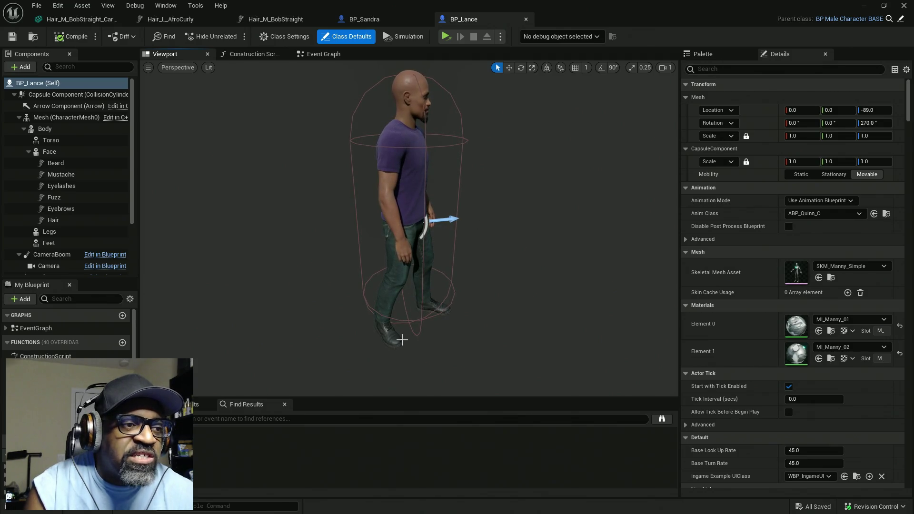
{"action": "mouse_move", "coordinate": [495, 322]}
{"action": "left_mouse_down"}
{"action": "mouse_move", "coordinate": [477, 320]}
{"action": "mouse_move", "coordinate": [496, 318]}
{"action": "mouse_move", "coordinate": [556, 276]}
{"action": "left_mouse_up"}
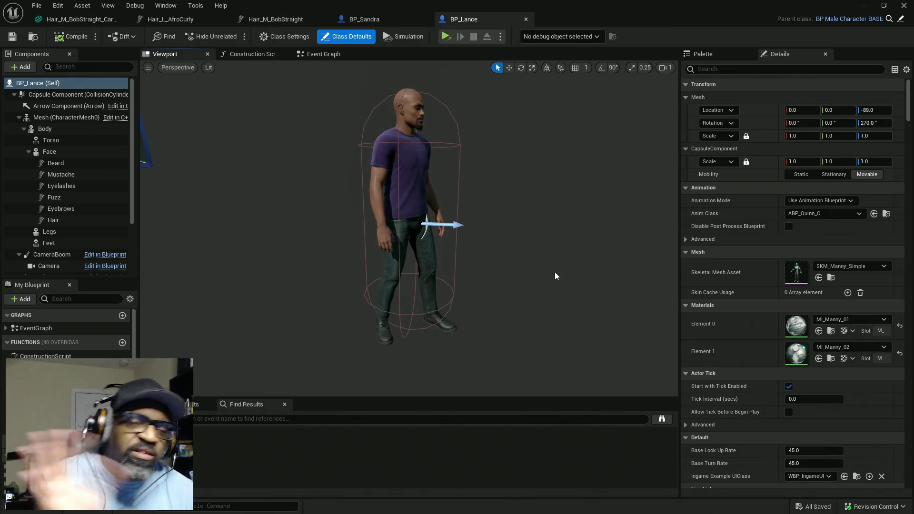
{"action": "mouse_move", "coordinate": [556, 277]}
{"action": "left_mouse_down"}
{"action": "mouse_move", "coordinate": [409, 177]}
{"action": "mouse_move", "coordinate": [360, 179]}
{"action": "mouse_move", "coordinate": [376, 179]}
{"action": "left_mouse_up"}
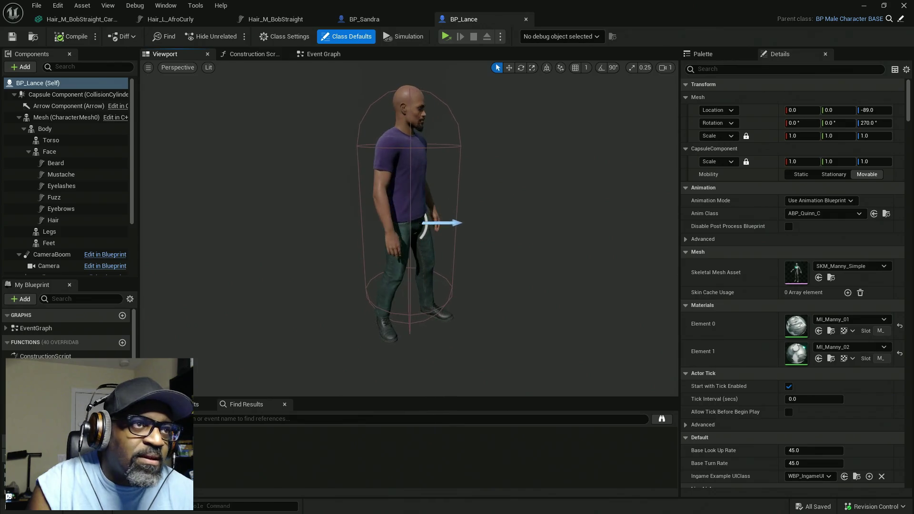
{"action": "left_click", "coordinate": [371, 19]}
{"action": "left_click_drag", "start_coordinate": [525, 235], "coordinate": [527, 233]}
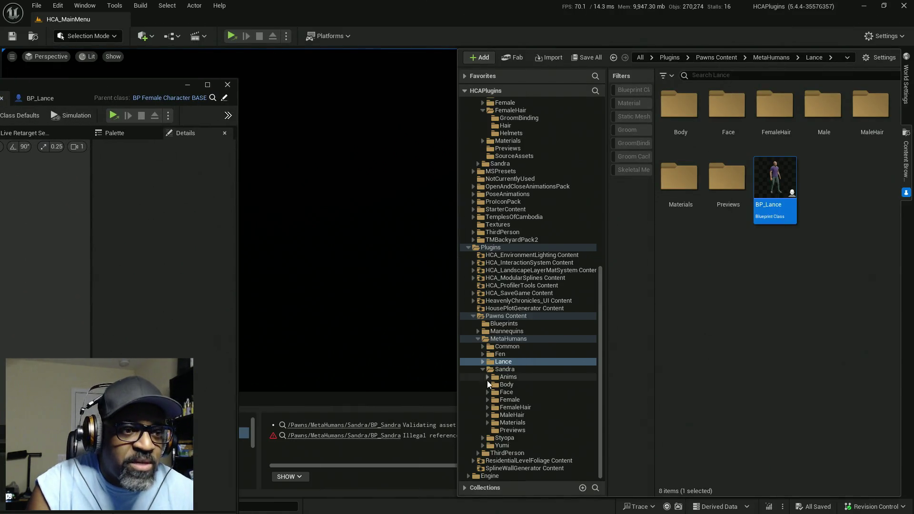
Step: Open BP_Yumi from the Yumi folder, maximized, with its character preview showing
{"action": "left_click", "coordinate": [501, 447]}
{"action": "double_click", "coordinate": [776, 183]}
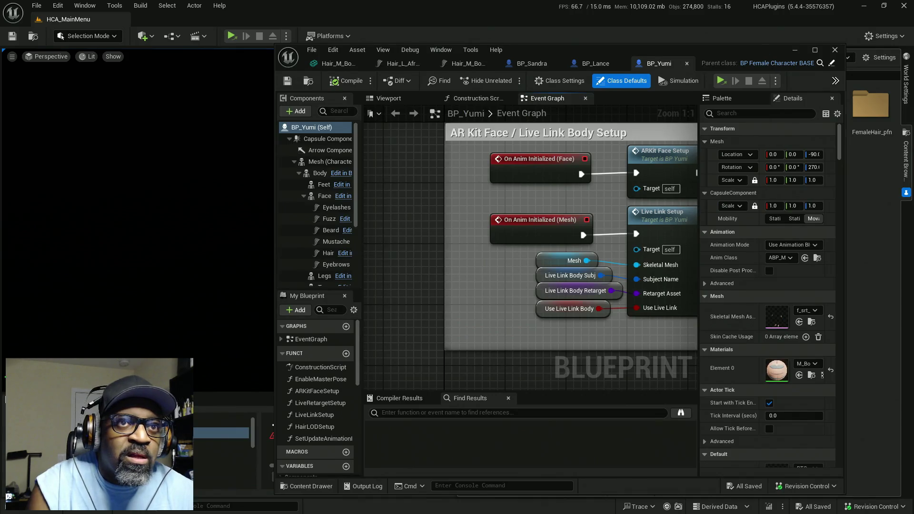
{"action": "double_click", "coordinate": [764, 49]}
{"action": "left_click", "coordinate": [165, 54]}
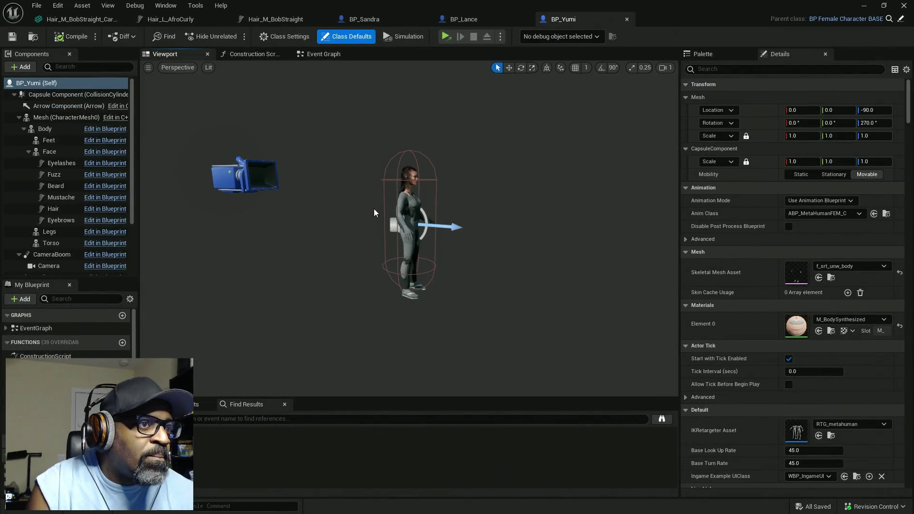
{"action": "scroll", "coordinate": [365, 191], "scroll_direction": "up", "scroll_amount": 5}
Step: Inspect Yumi's Body mesh, collapse the Face component, and return to the level editor
{"action": "left_click", "coordinate": [381, 247]}
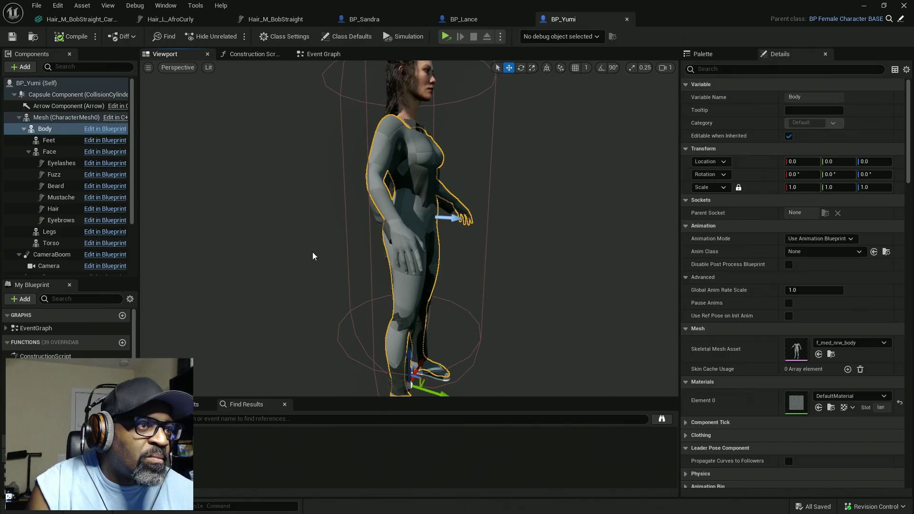
{"action": "left_click_drag", "start_coordinate": [429, 238], "coordinate": [324, 238]}
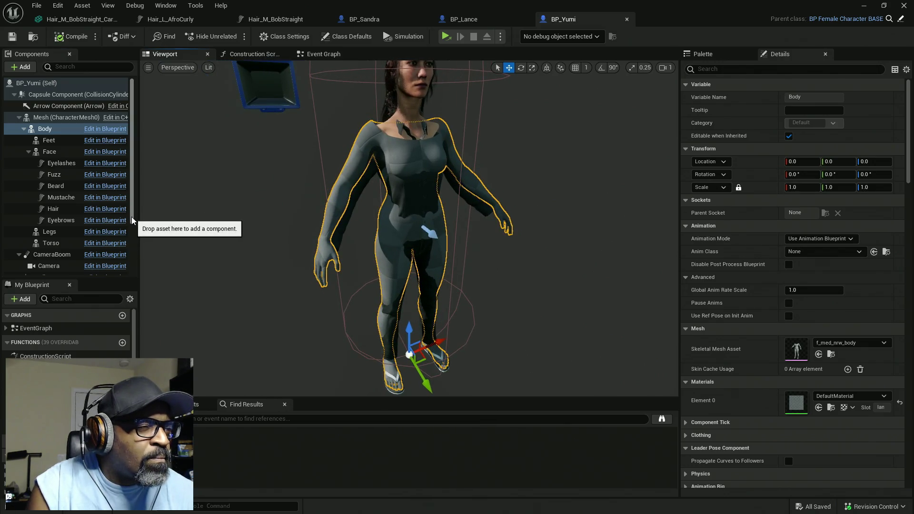
{"action": "left_click_drag", "start_coordinate": [137, 224], "coordinate": [137, 277]}
{"action": "scroll", "coordinate": [136, 261], "scroll_direction": "up", "scroll_amount": 5}
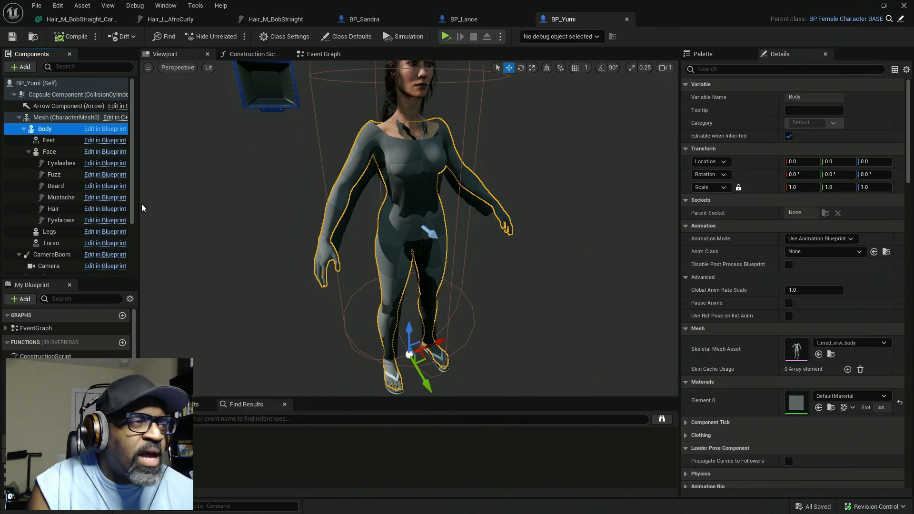
{"action": "left_click", "coordinate": [28, 151]}
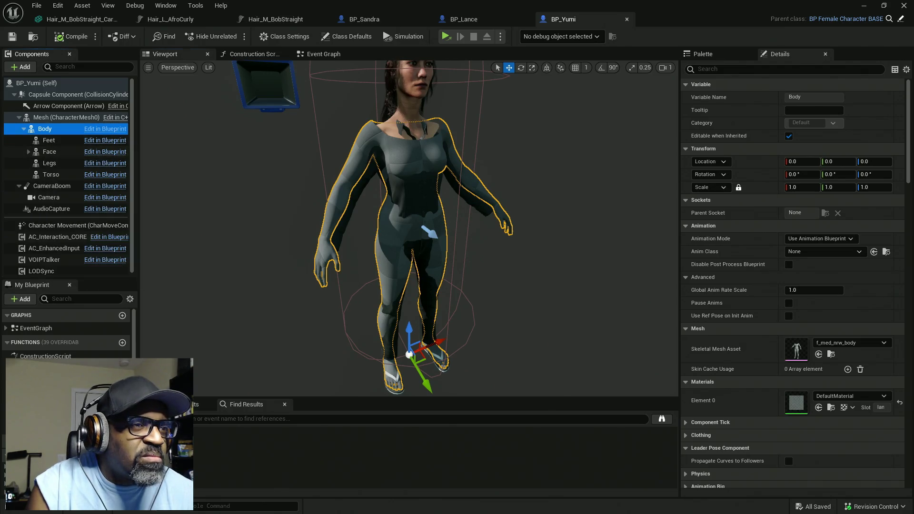
{"action": "scroll", "coordinate": [410, 228], "scroll_direction": "up", "scroll_amount": 5}
{"action": "scroll", "coordinate": [410, 229], "scroll_direction": "down", "scroll_amount": 6}
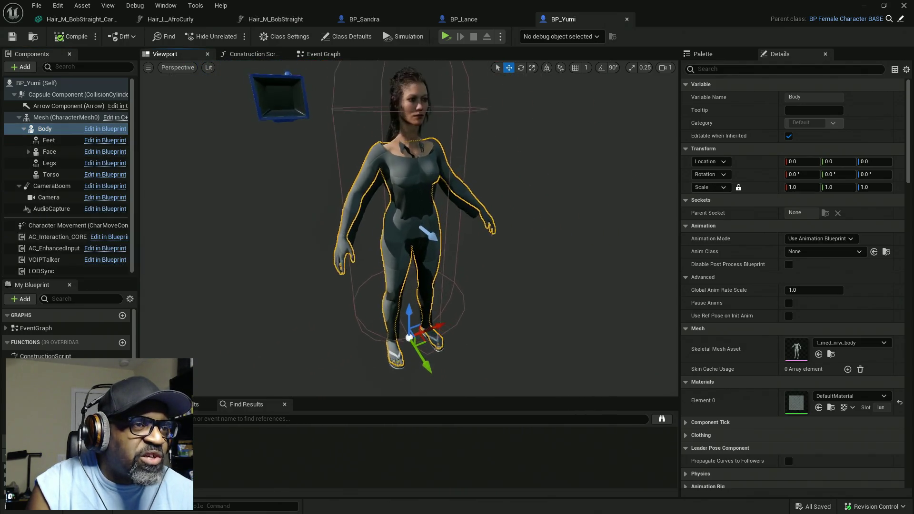
{"action": "scroll", "coordinate": [410, 229], "scroll_direction": "up", "scroll_amount": 2}
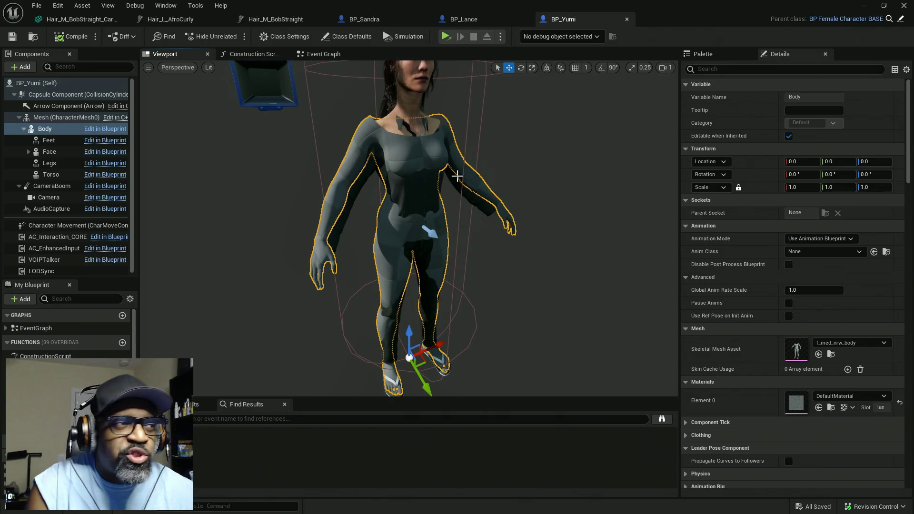
{"action": "left_click", "coordinate": [863, 5]}
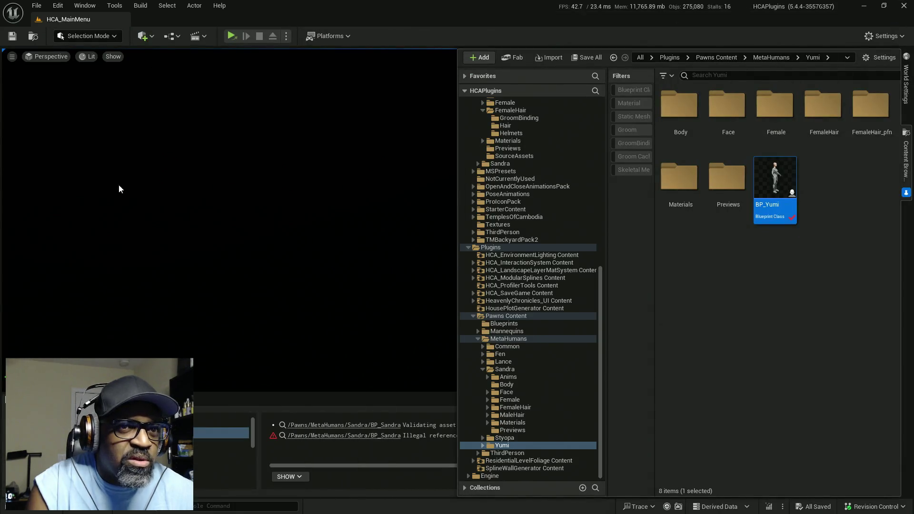
Step: Filter the Yumi folder to skeletal meshes, assign f_srt_unw_body to BP_Yumi's Body, and compile
{"action": "left_click", "coordinate": [621, 168]}
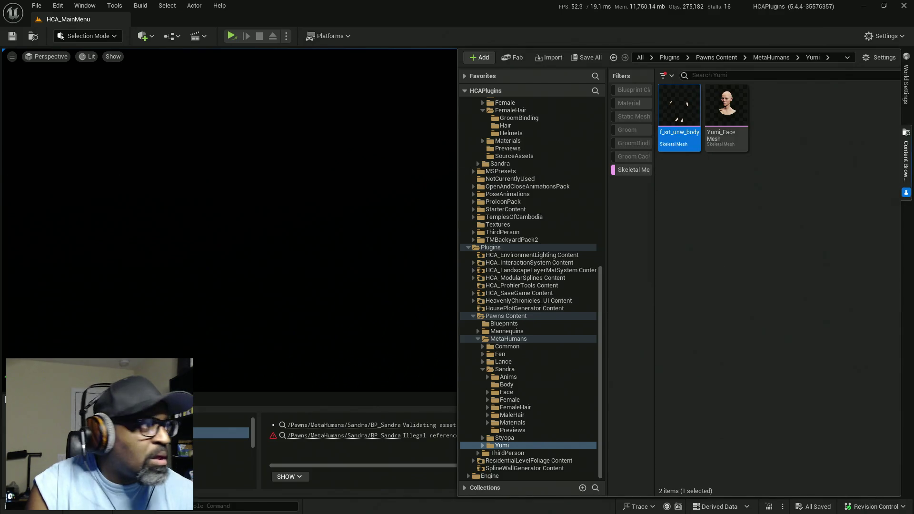
{"action": "key", "text": "alt+Tab"}
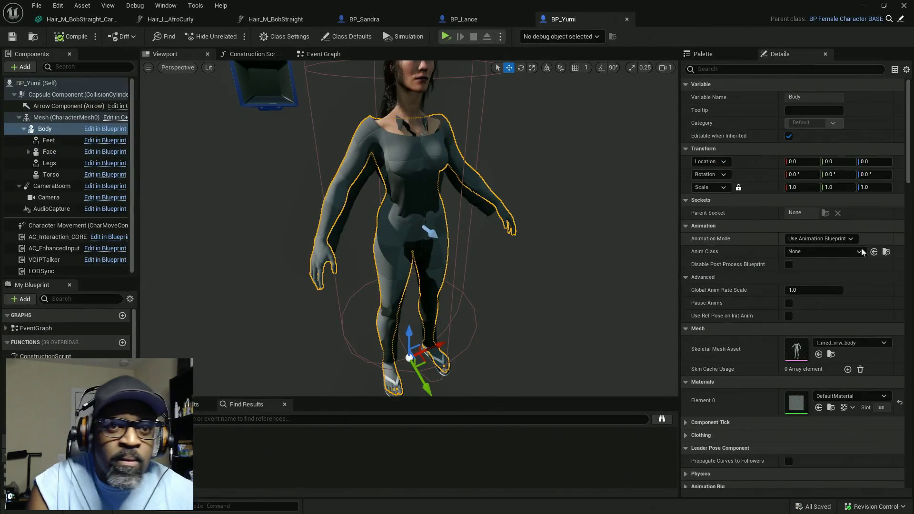
{"action": "left_click", "coordinate": [819, 354]}
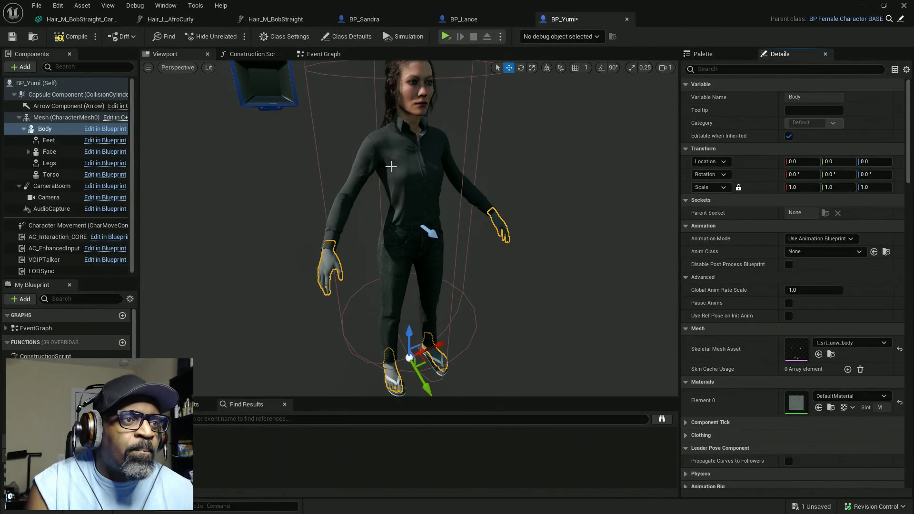
{"action": "left_click_drag", "start_coordinate": [418, 264], "coordinate": [376, 266]}
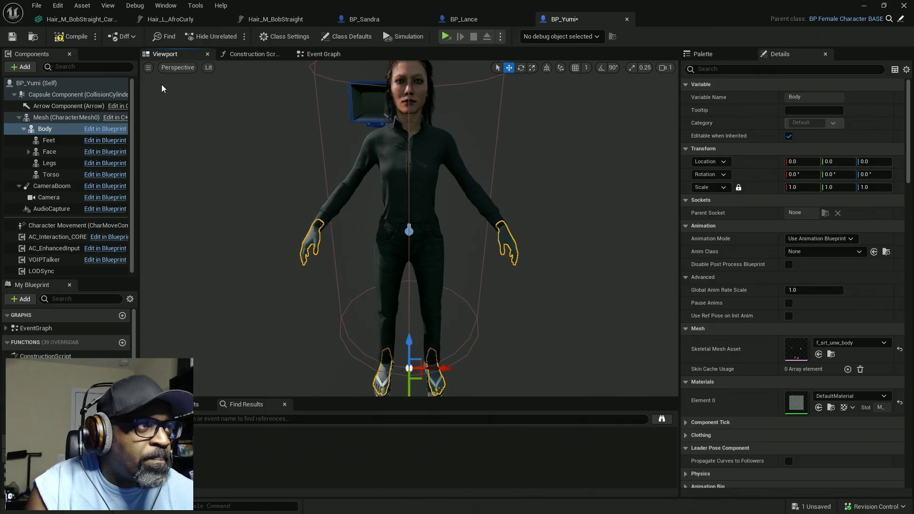
{"action": "left_click", "coordinate": [62, 40]}
{"action": "mouse_move", "coordinate": [485, 251]}
{"action": "left_mouse_down"}
{"action": "mouse_move", "coordinate": [453, 252]}
{"action": "mouse_move", "coordinate": [492, 248]}
{"action": "mouse_move", "coordinate": [544, 261]}
{"action": "left_mouse_up"}
{"action": "left_click", "coordinate": [486, 251]}
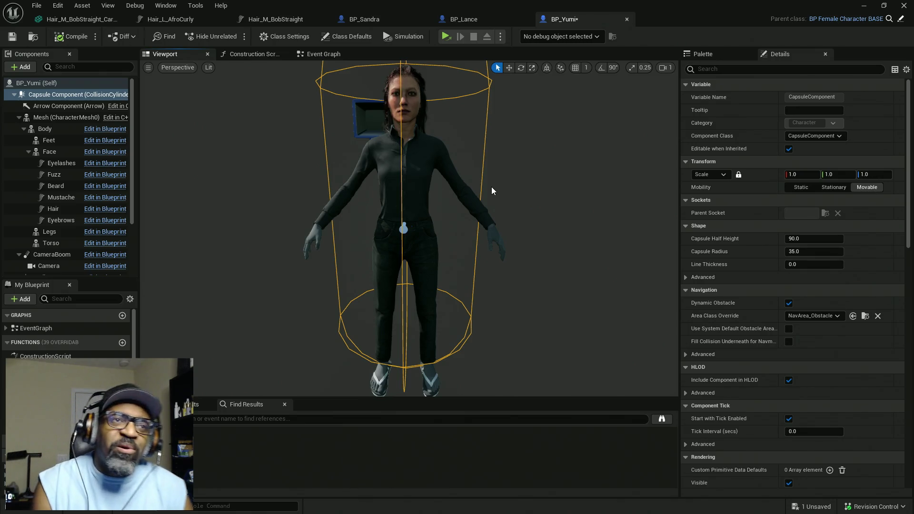
Step: Save BP_Yumi, dismiss the validation notice, and clear the Skeletal Mesh filter
{"action": "key", "text": "ctrl+s"}
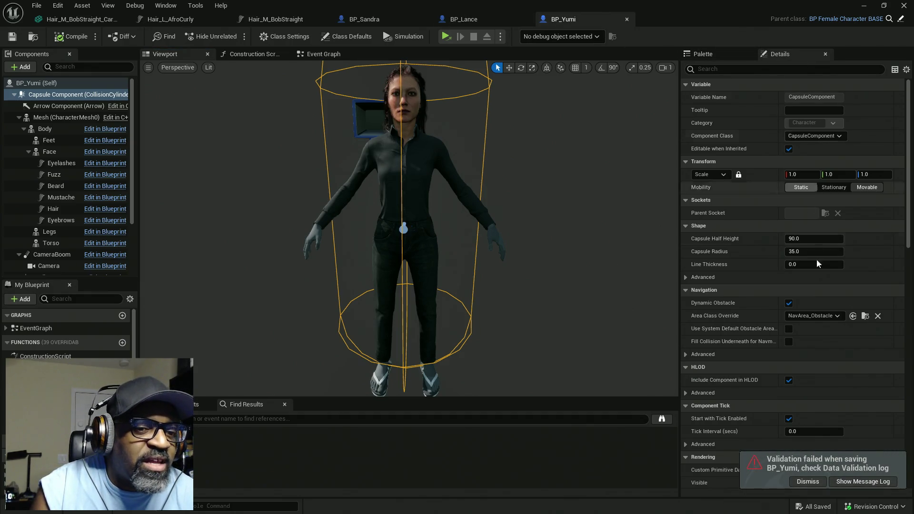
{"action": "left_click", "coordinate": [809, 483]}
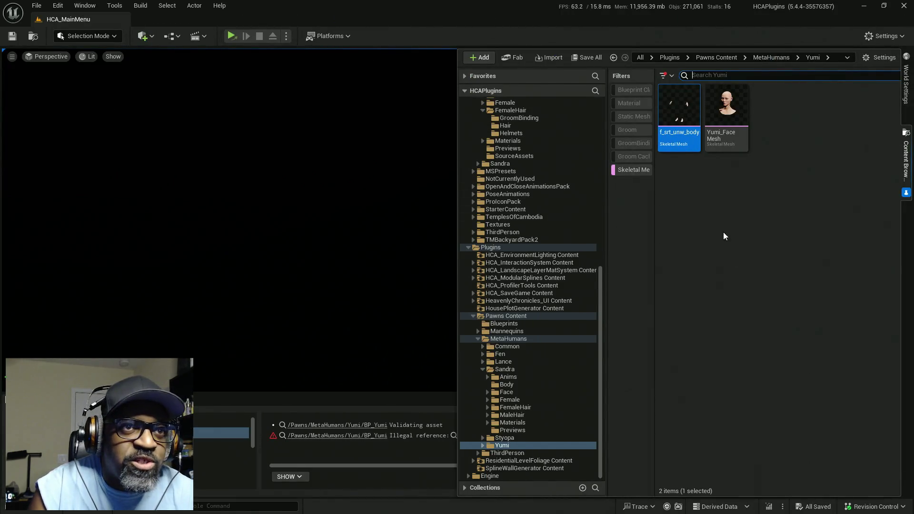
{"action": "left_click", "coordinate": [634, 169]}
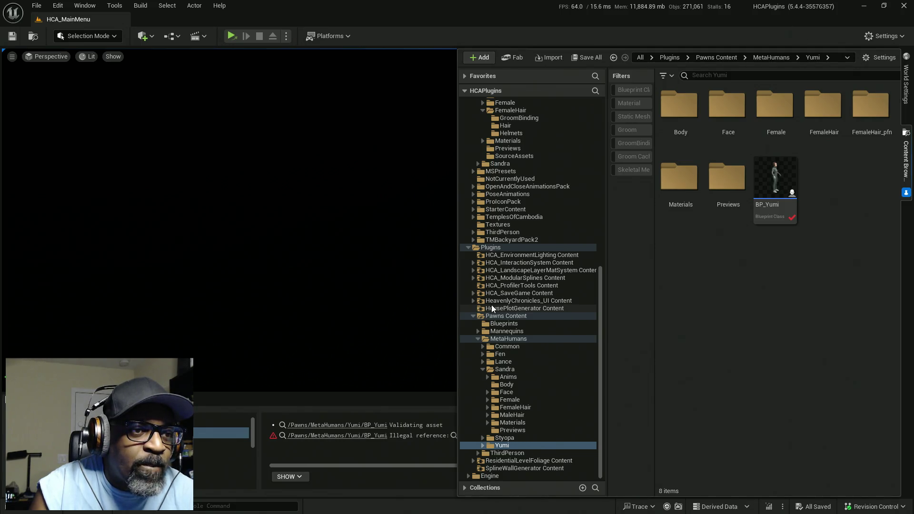
{"action": "left_click", "coordinate": [473, 316]}
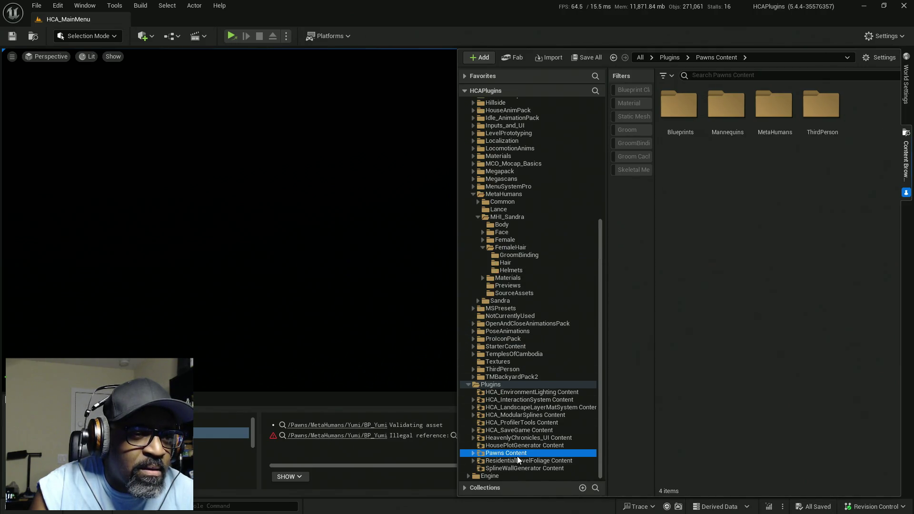
Step: Expand HeavenlyChronicles_UI Content and review W_InteractiveInfo and W_UI_Container in Widgets
{"action": "left_click", "coordinate": [527, 439]}
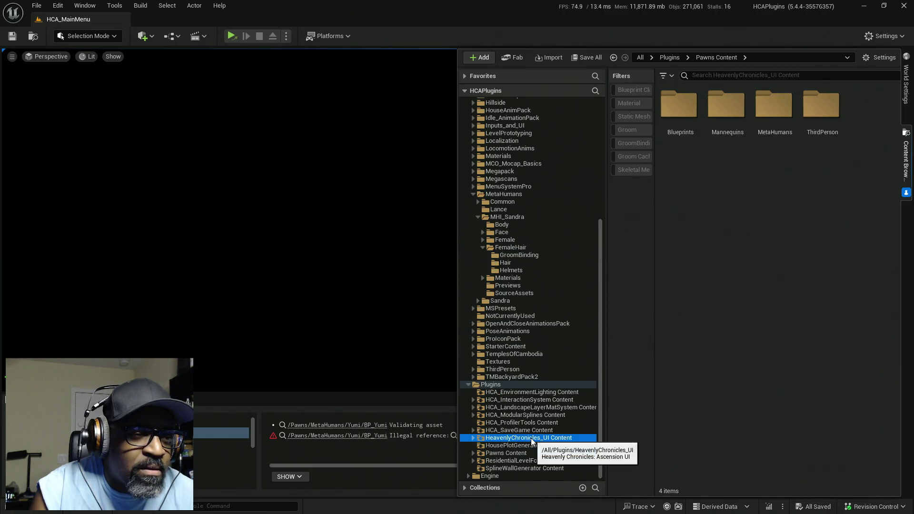
{"action": "left_click", "coordinate": [474, 438]}
{"action": "left_click", "coordinate": [505, 468]}
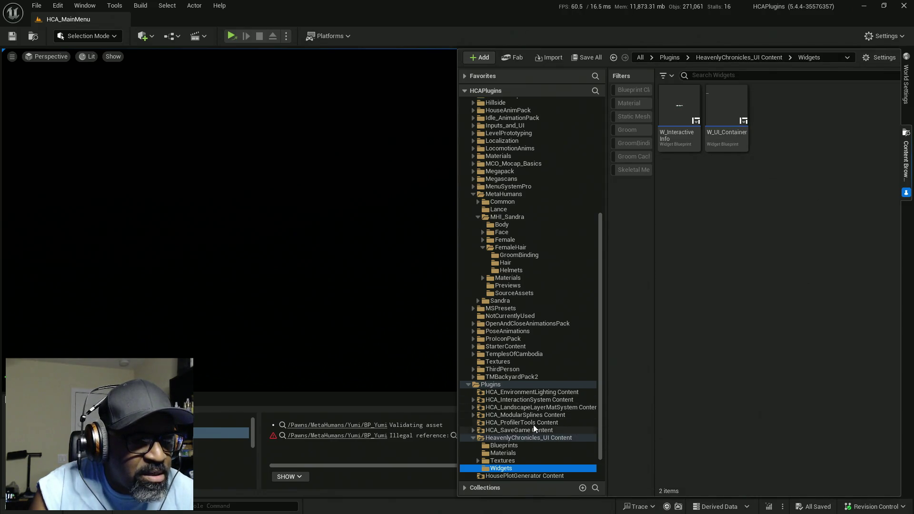
{"action": "scroll", "coordinate": [520, 429], "scroll_direction": "down", "scroll_amount": 2}
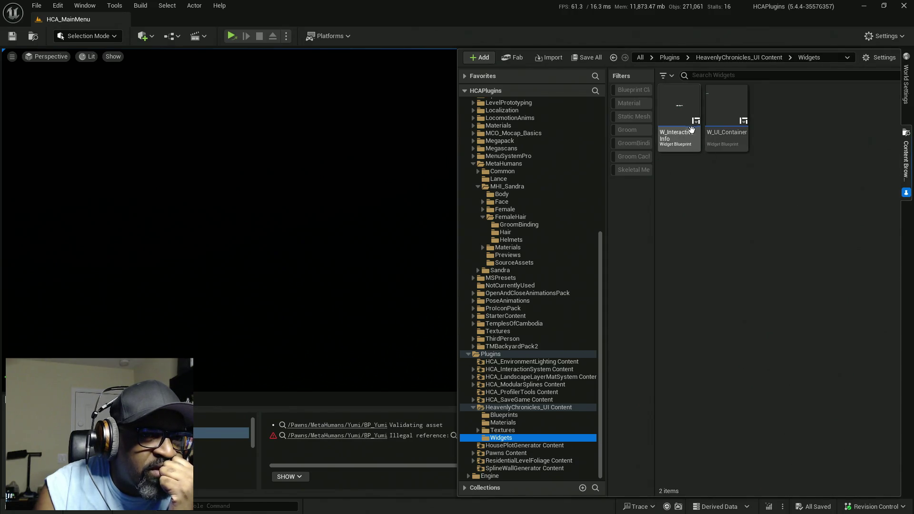
{"action": "left_click", "coordinate": [677, 105]}
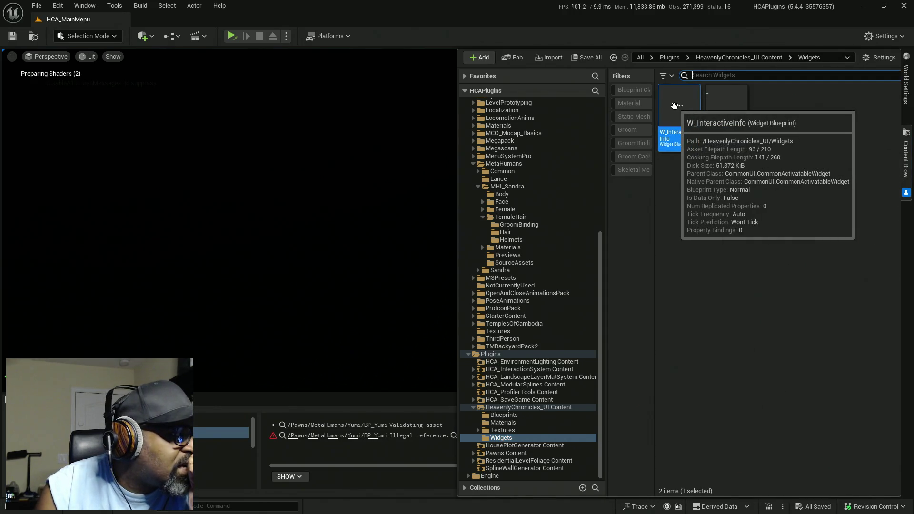
{"action": "left_click", "coordinate": [729, 102]}
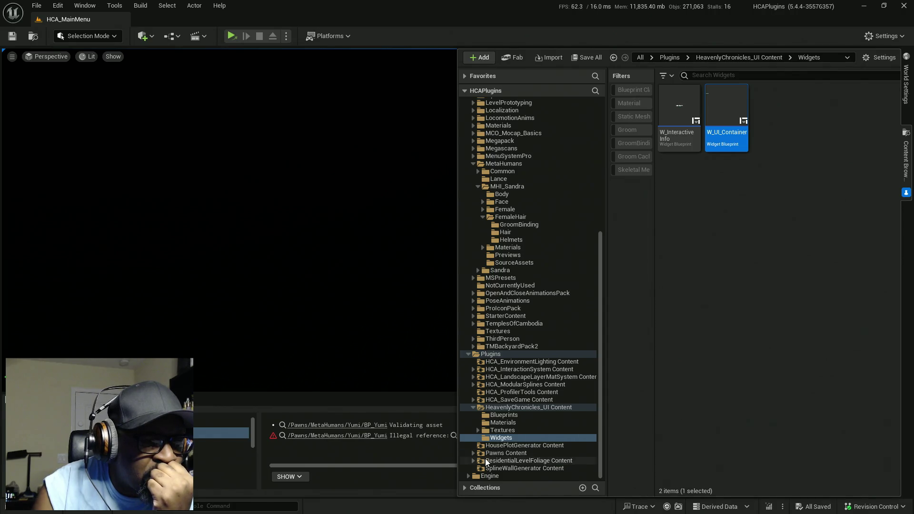
Step: View the character portrait Materials folder, then open the HCA_HUD blueprint
{"action": "left_click", "coordinate": [491, 423]}
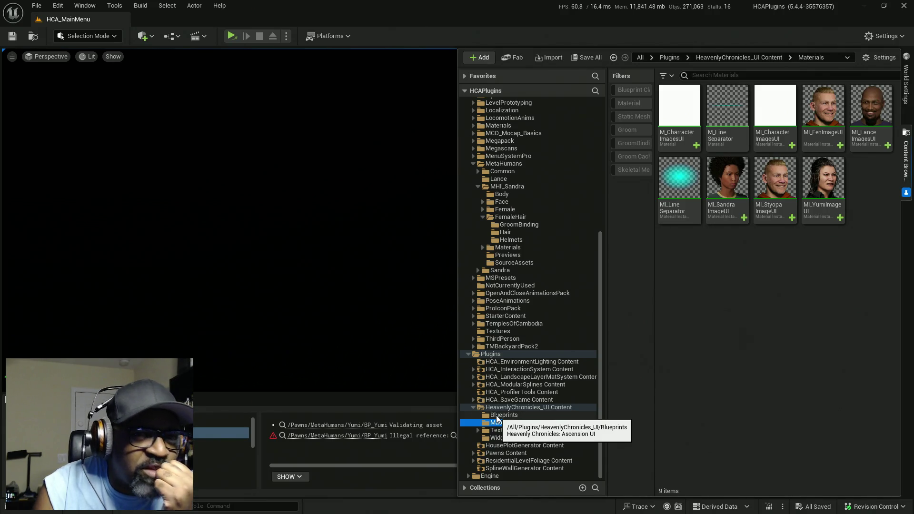
{"action": "left_click", "coordinate": [497, 416]}
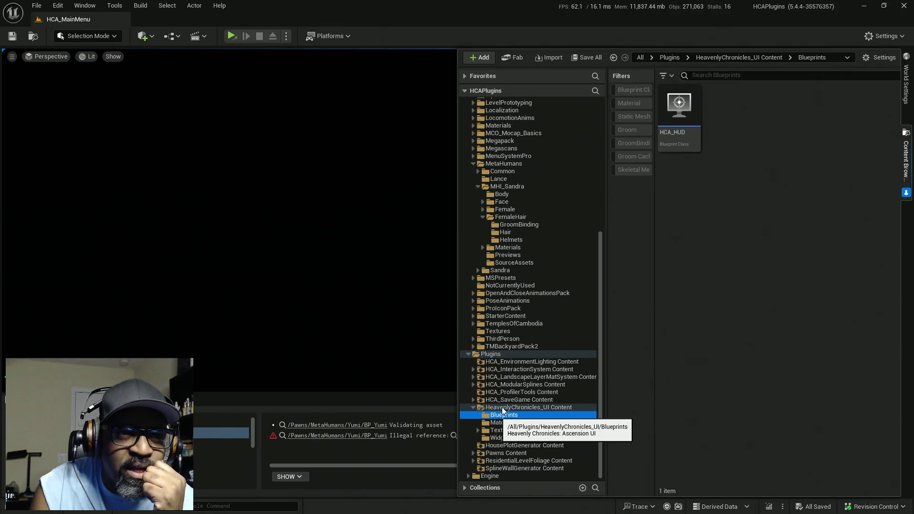
{"action": "mouse_move", "coordinate": [680, 114]}
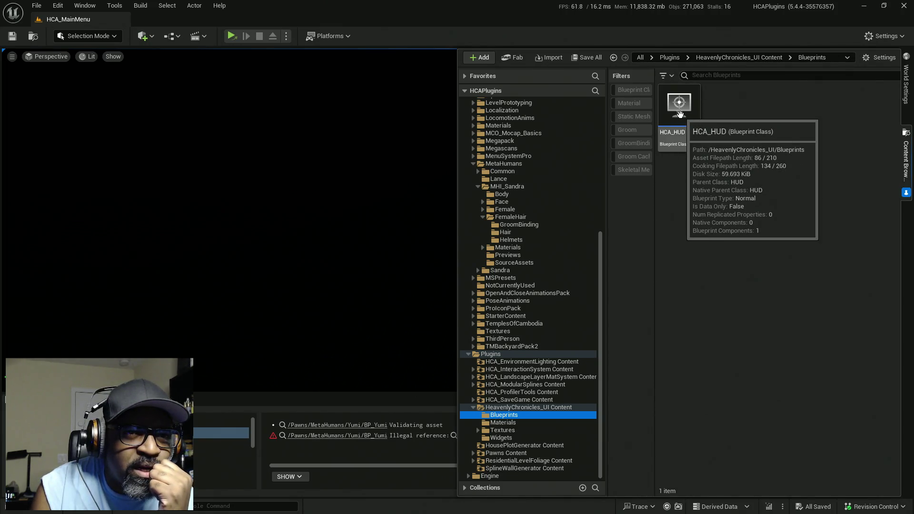
{"action": "double_click", "coordinate": [680, 114]}
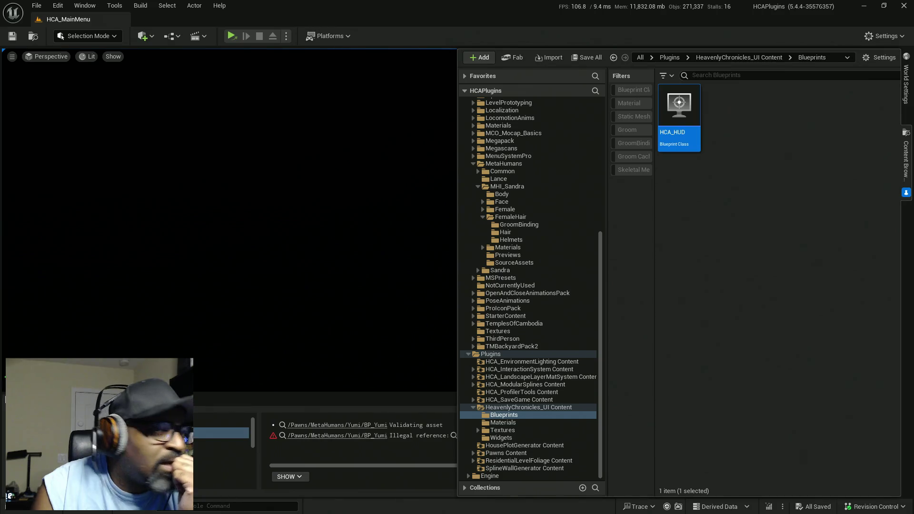
Step: Browse the Textures folder, then collapse HeavenlyChronicles_UI Content
{"action": "left_click", "coordinate": [538, 408]}
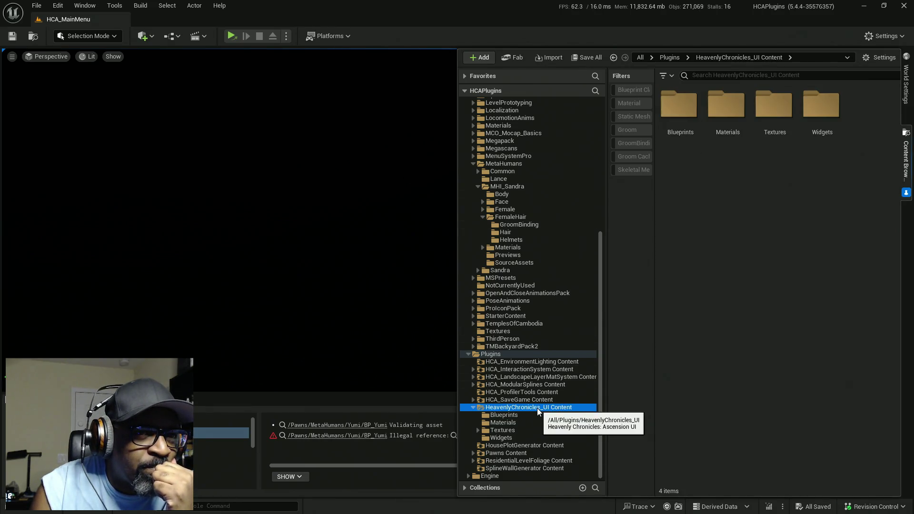
{"action": "left_click", "coordinate": [504, 431]}
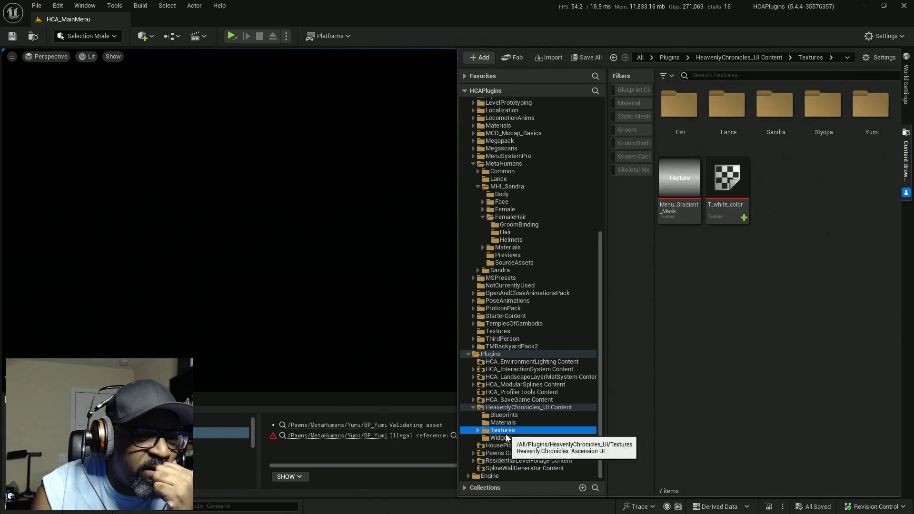
{"action": "left_click", "coordinate": [505, 436]}
{"action": "left_click", "coordinate": [506, 431]}
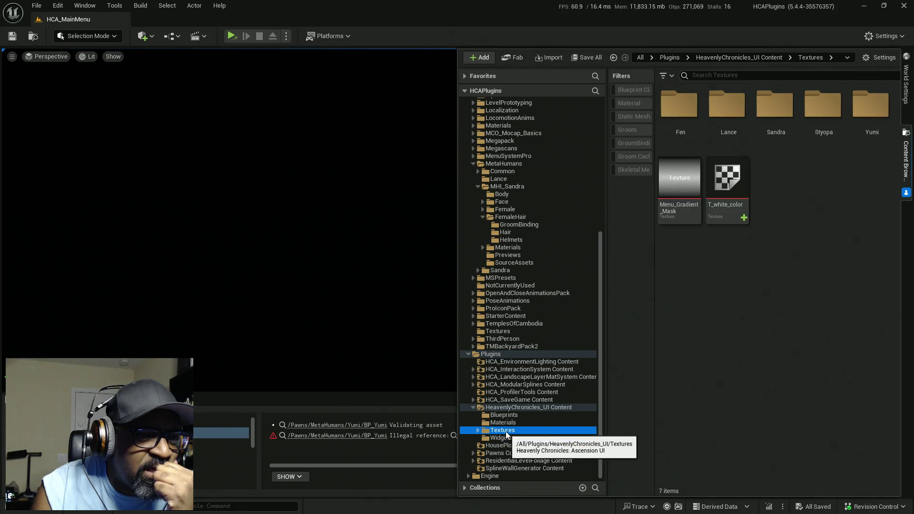
{"action": "left_click", "coordinate": [475, 409]}
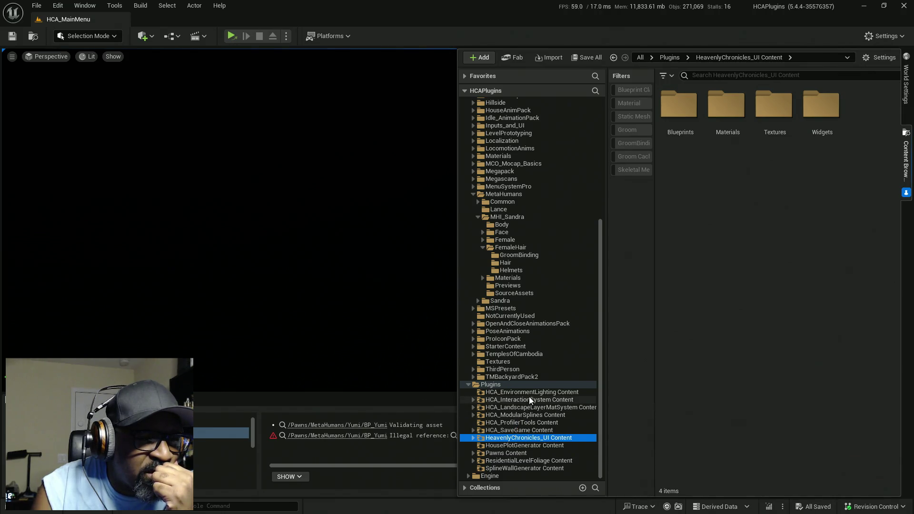
{"action": "scroll", "coordinate": [552, 305], "scroll_direction": "up", "scroll_amount": 2}
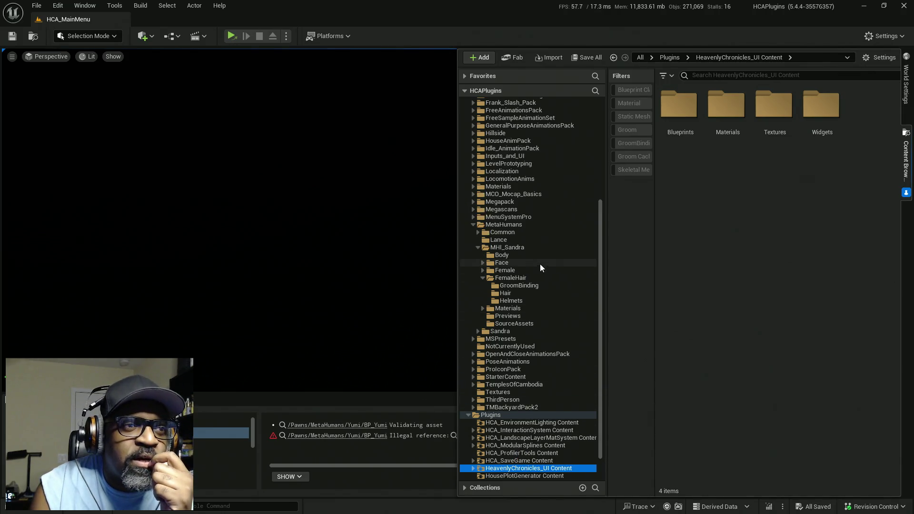
Step: Expand MenuSystemPro's Blueprints and ExampleContent folders and filter to Widget Blueprint
{"action": "left_click", "coordinate": [473, 216]}
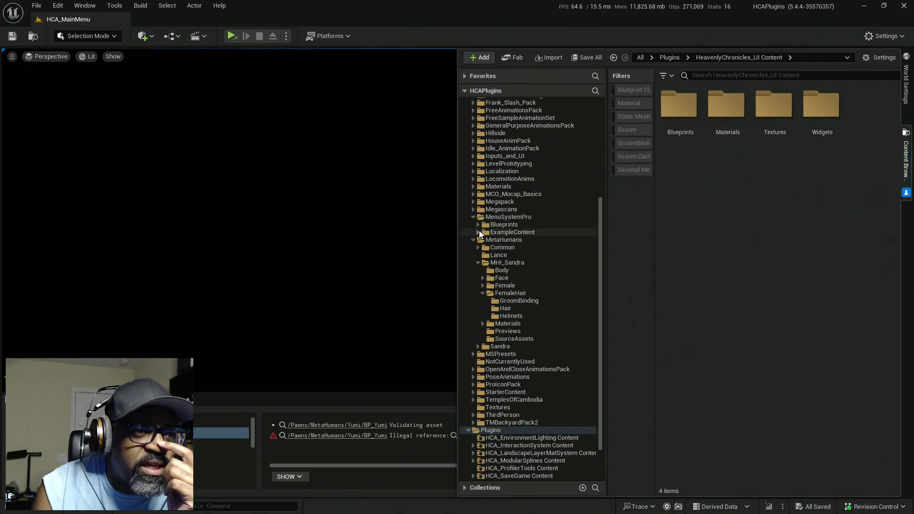
{"action": "left_click", "coordinate": [478, 225]}
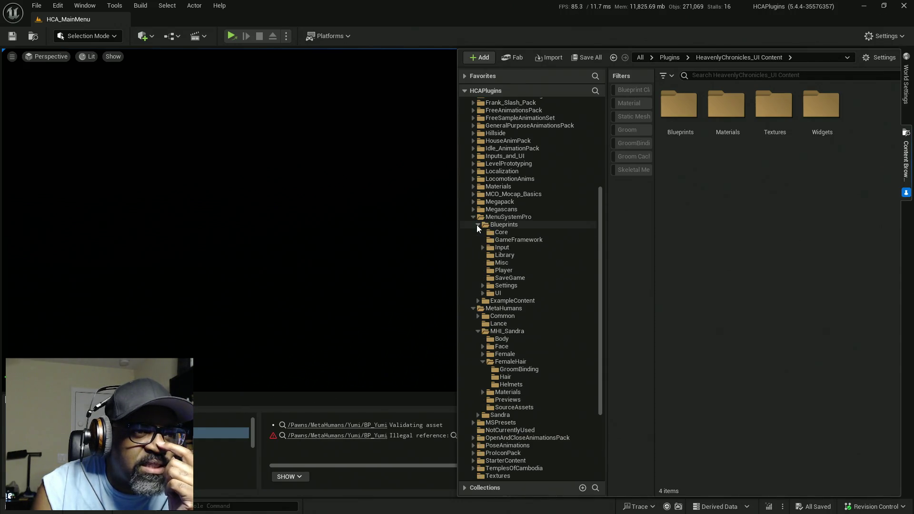
{"action": "left_click", "coordinate": [479, 301]}
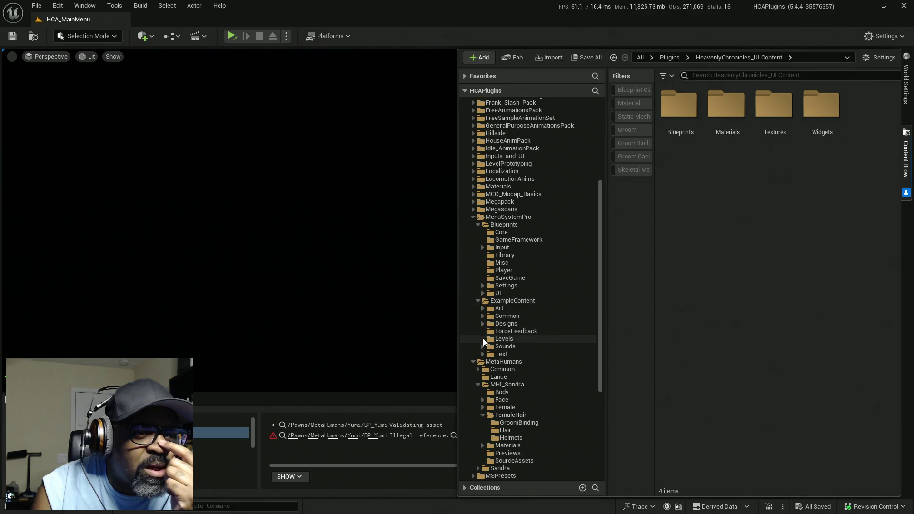
{"action": "left_click", "coordinate": [667, 75]}
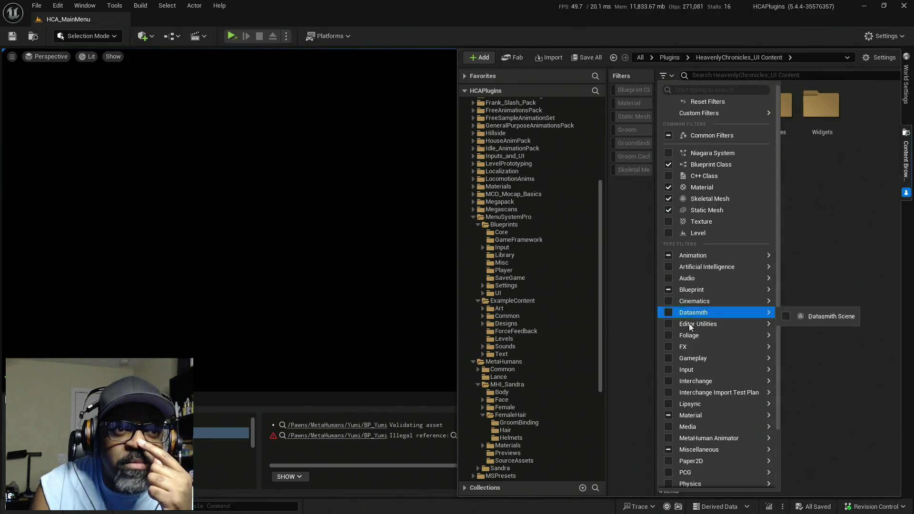
{"action": "mouse_move", "coordinate": [733, 426]}
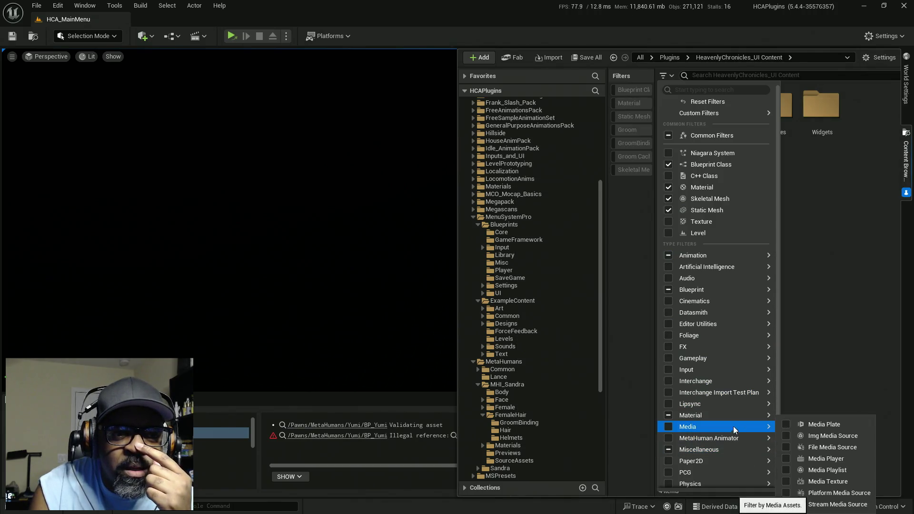
{"action": "scroll", "coordinate": [733, 425], "scroll_direction": "down", "scroll_amount": 3}
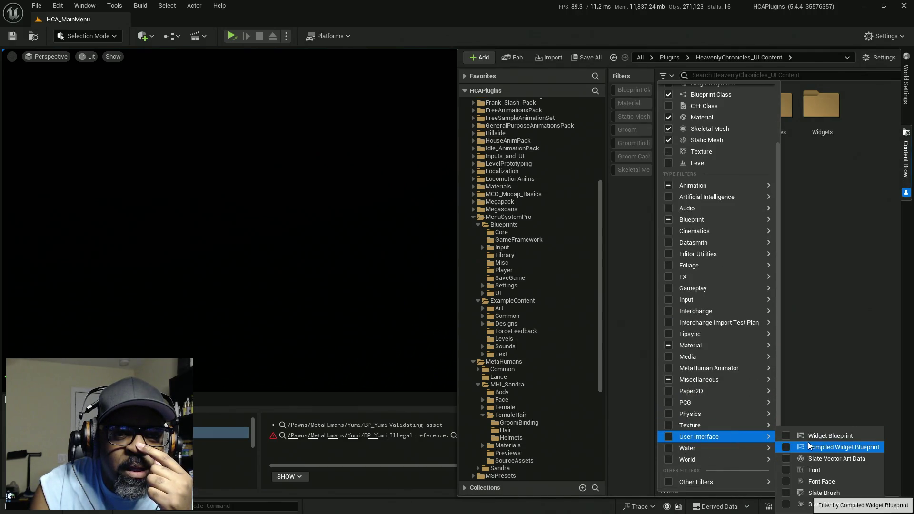
{"action": "left_click", "coordinate": [786, 435]}
Step: List MenuSystemPro's 83 widget blueprints and select CWBP_CharUIGamePlay
{"action": "left_click", "coordinate": [816, 322]}
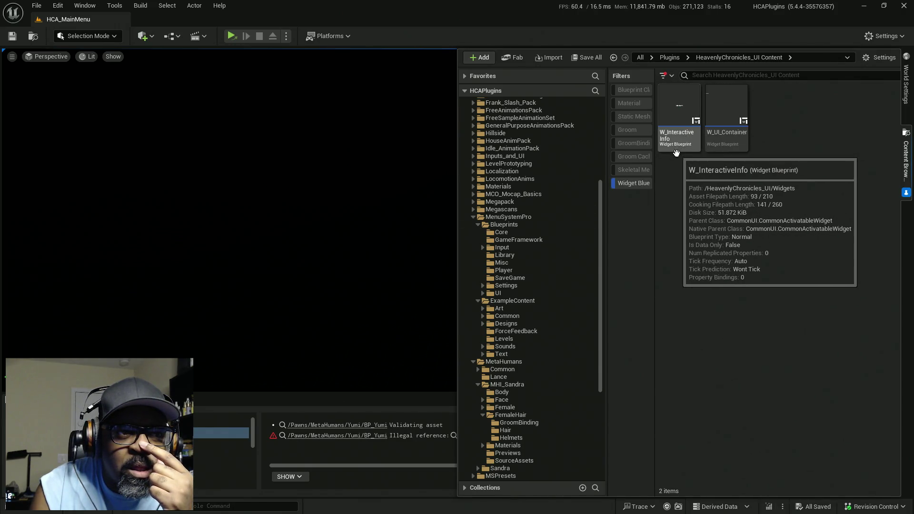
{"action": "scroll", "coordinate": [514, 320], "scroll_direction": "down", "scroll_amount": 5}
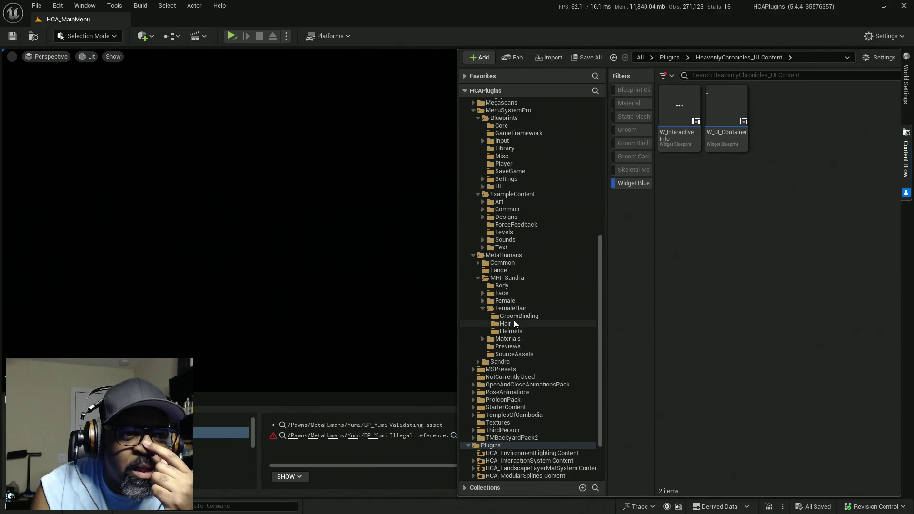
{"action": "scroll", "coordinate": [513, 320], "scroll_direction": "up", "scroll_amount": 5}
{"action": "left_click", "coordinate": [509, 232]}
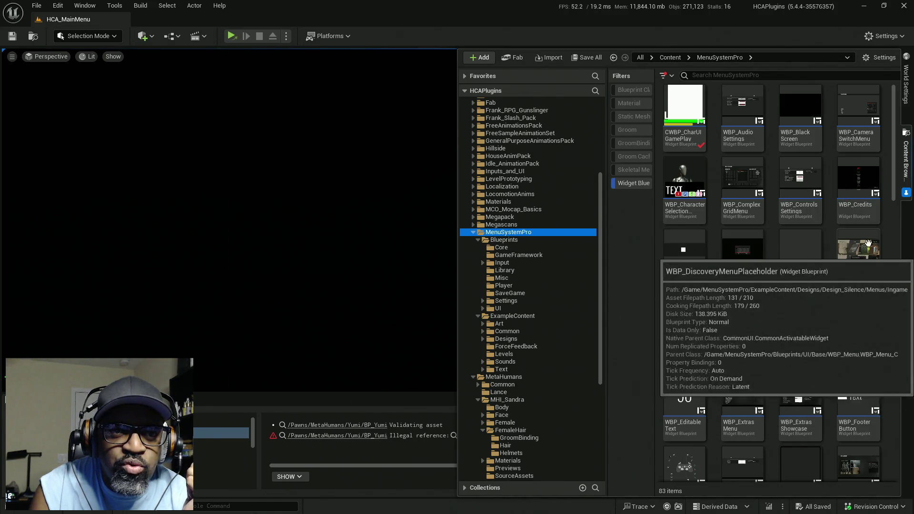
{"action": "mouse_move", "coordinate": [842, 247]}
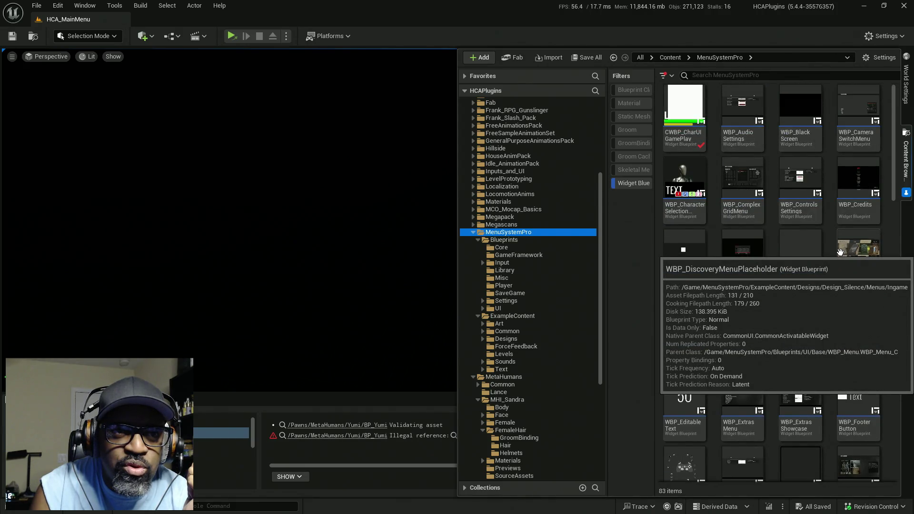
{"action": "left_click", "coordinate": [685, 107]}
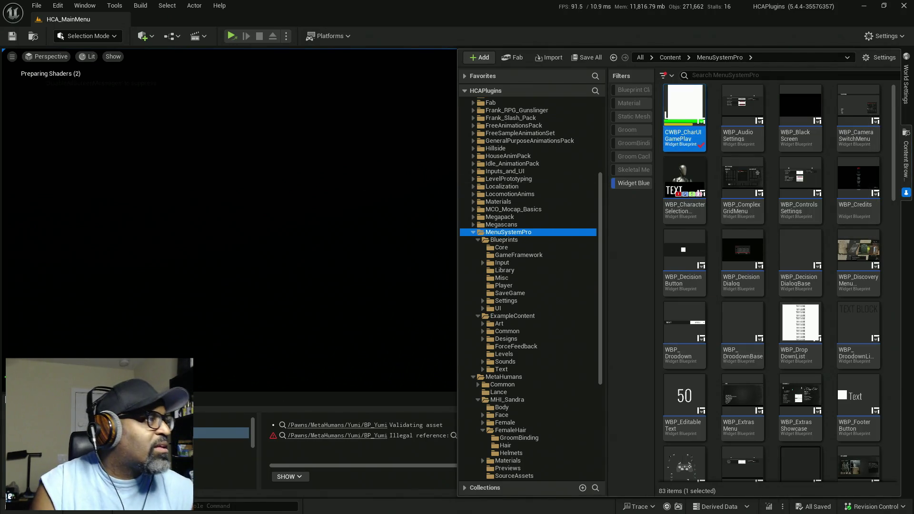
Step: Open CWBP_CharUIGamePlay in the widget editor to preview its layout
{"action": "double_click", "coordinate": [685, 112]}
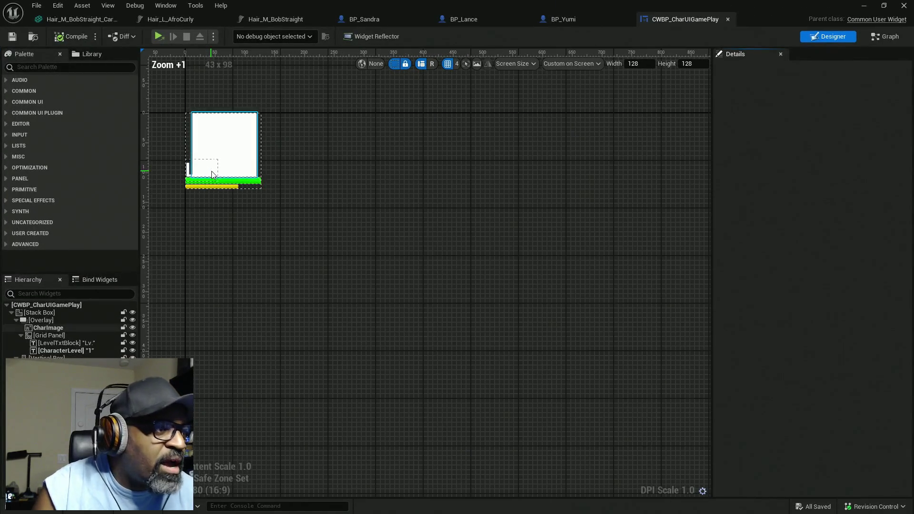
{"action": "scroll", "coordinate": [211, 174], "scroll_direction": "up", "scroll_amount": 1}
{"action": "scroll", "coordinate": [224, 190], "scroll_direction": "down", "scroll_amount": 4}
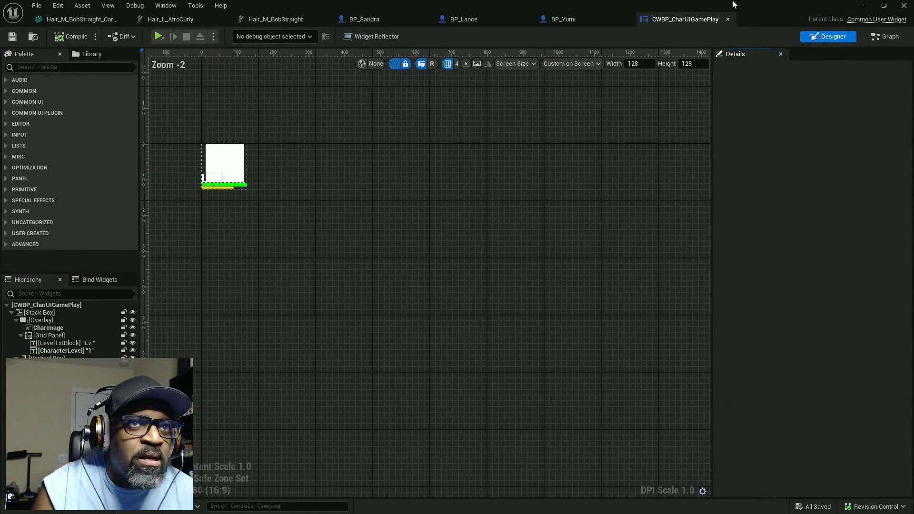
Step: Return to the MenuSystemPro widget list, find WBP_IngameUI and open it
{"action": "left_click", "coordinate": [865, 5]}
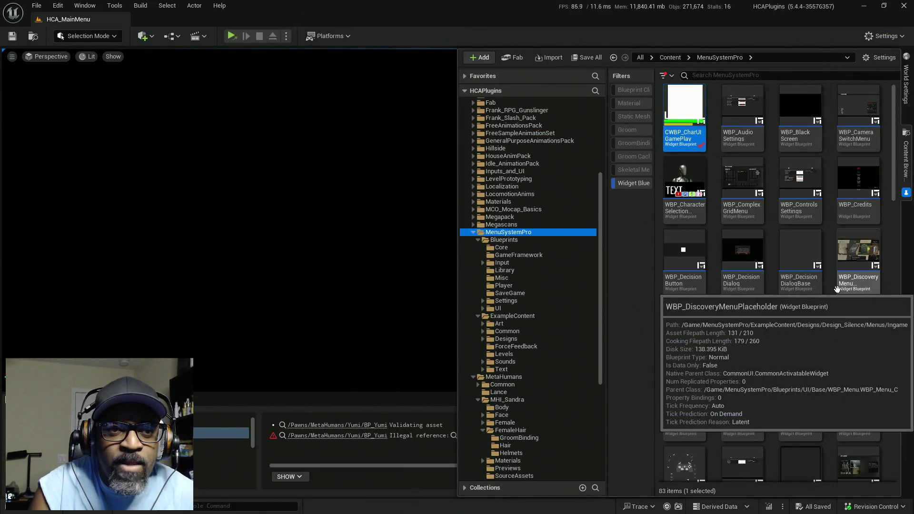
{"action": "scroll", "coordinate": [839, 271], "scroll_direction": "down", "scroll_amount": 1}
{"action": "scroll", "coordinate": [842, 251], "scroll_direction": "up", "scroll_amount": 1}
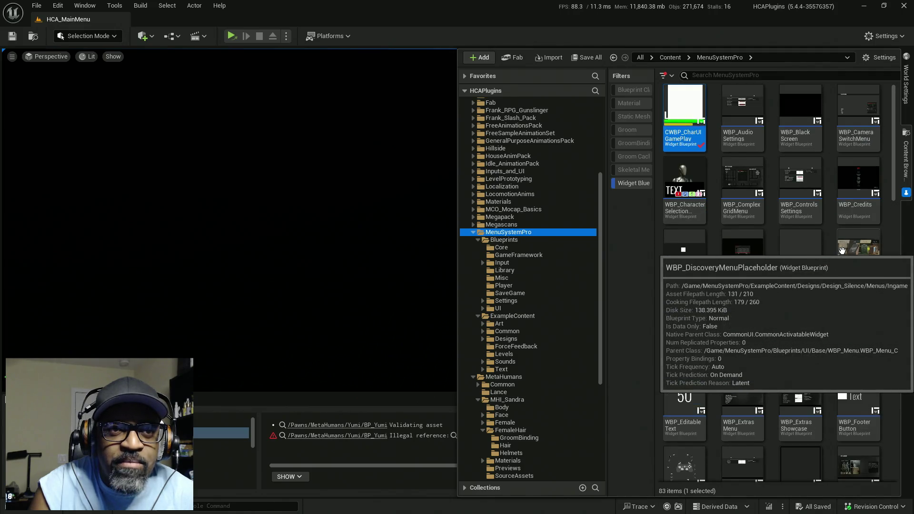
{"action": "scroll", "coordinate": [733, 145], "scroll_direction": "down", "scroll_amount": 3}
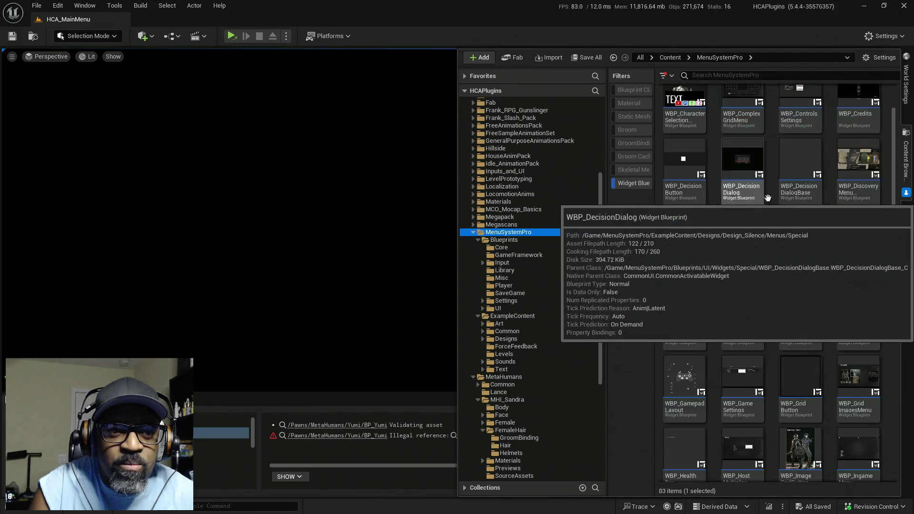
{"action": "scroll", "coordinate": [736, 149], "scroll_direction": "down", "scroll_amount": 2}
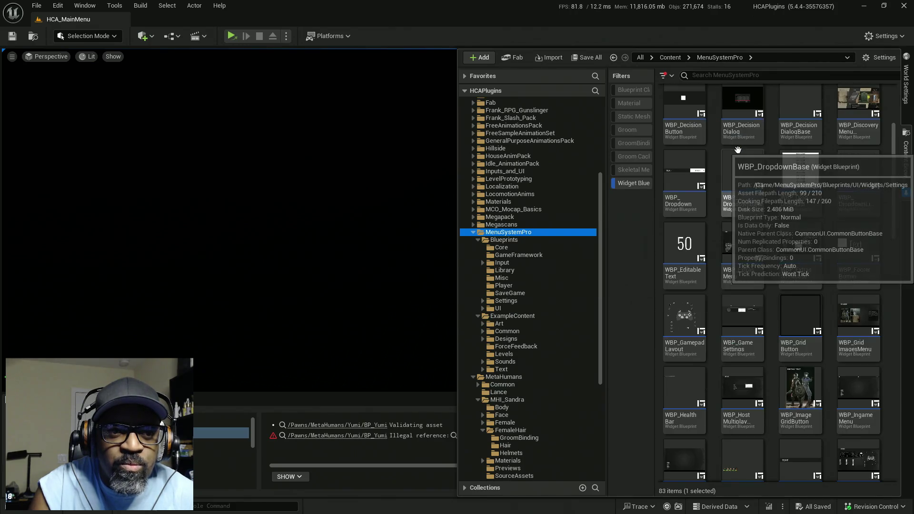
{"action": "scroll", "coordinate": [738, 151], "scroll_direction": "down", "scroll_amount": 2}
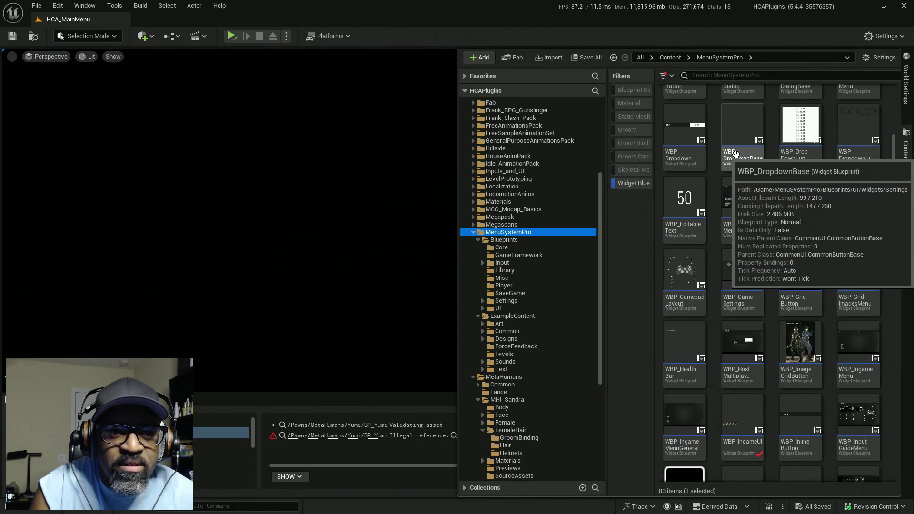
{"action": "scroll", "coordinate": [736, 153], "scroll_direction": "down", "scroll_amount": 2}
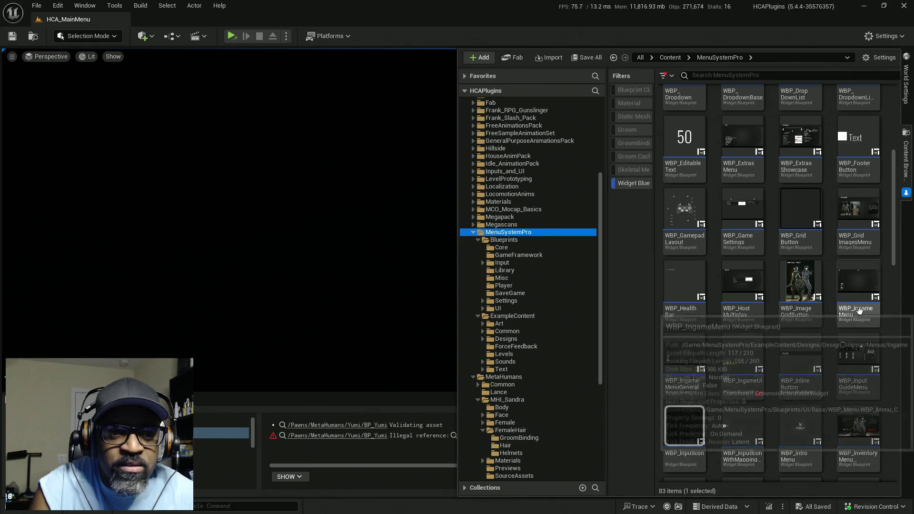
{"action": "left_click", "coordinate": [739, 358]}
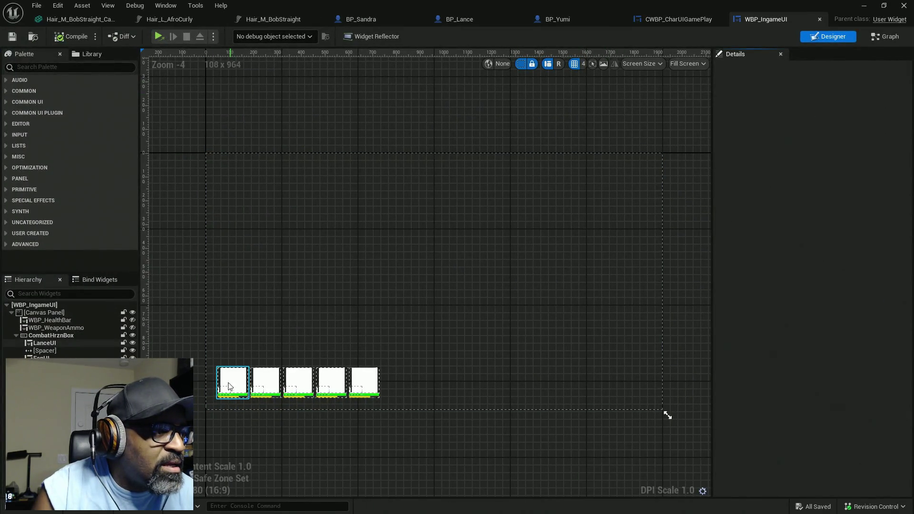
Step: Check the Char Image Texture of LanceUI and each following character slot through YumiUI, then view the Graph
{"action": "left_click", "coordinate": [234, 387]}
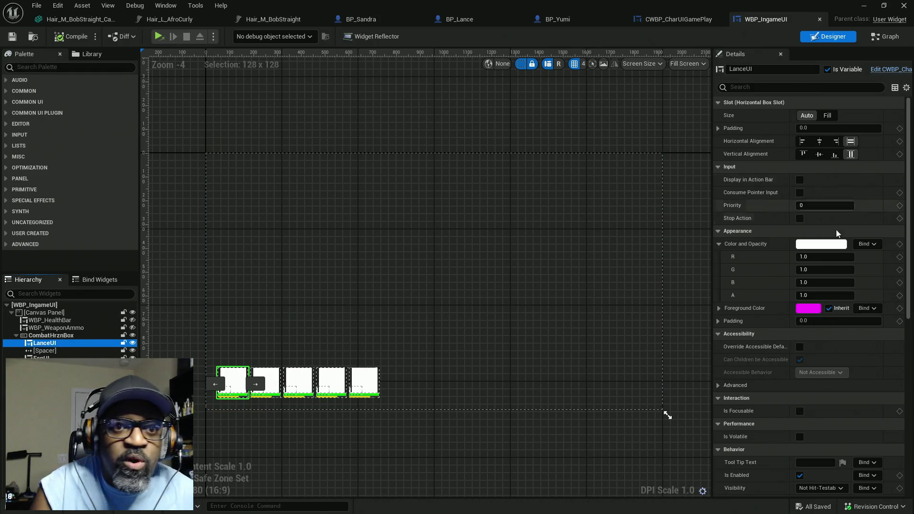
{"action": "scroll", "coordinate": [790, 307], "scroll_direction": "down", "scroll_amount": 8}
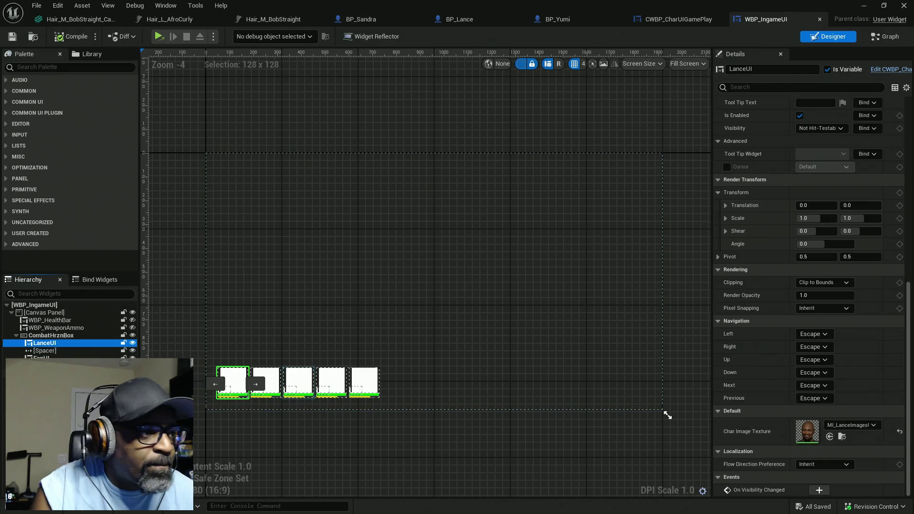
{"action": "key", "text": "Down"}
{"action": "key", "text": "Down"}
{"action": "key", "text": "Down"}
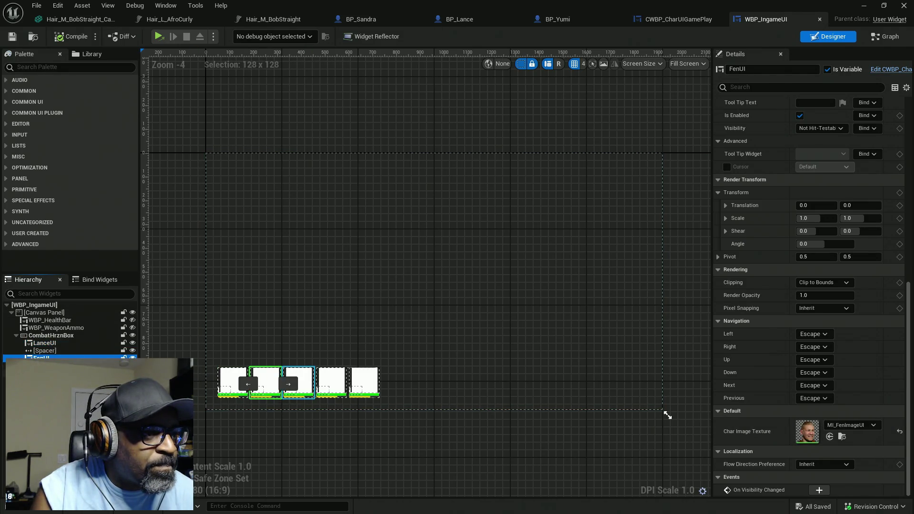
{"action": "key", "text": "Down"}
{"action": "key", "text": "Down"}
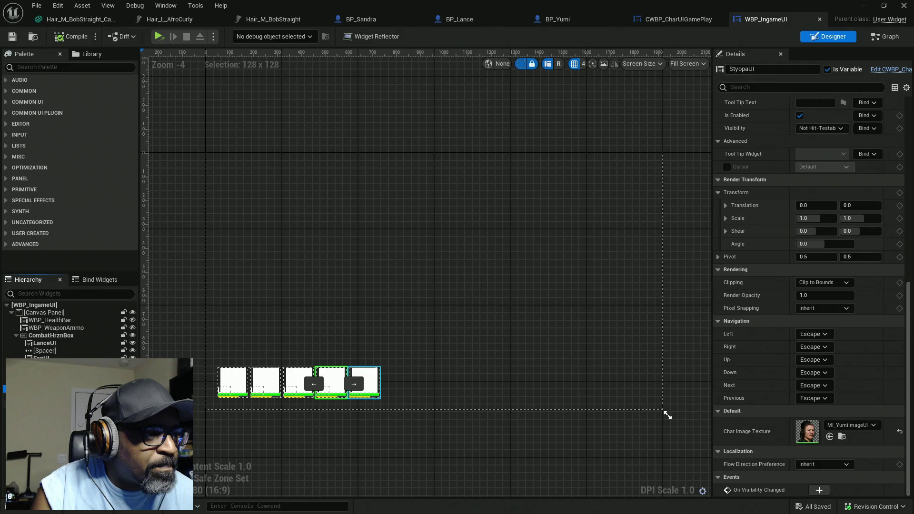
{"action": "key", "text": "Down"}
{"action": "key", "text": "Down"}
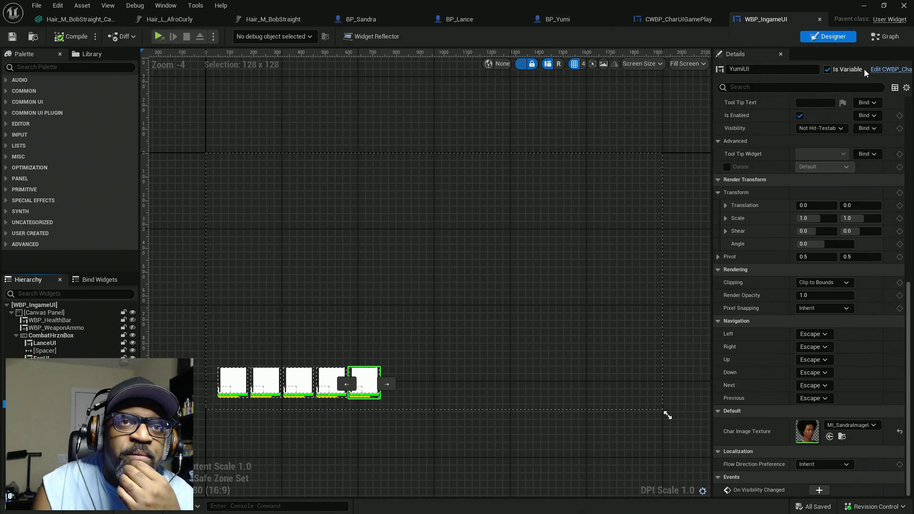
{"action": "left_click", "coordinate": [886, 36]}
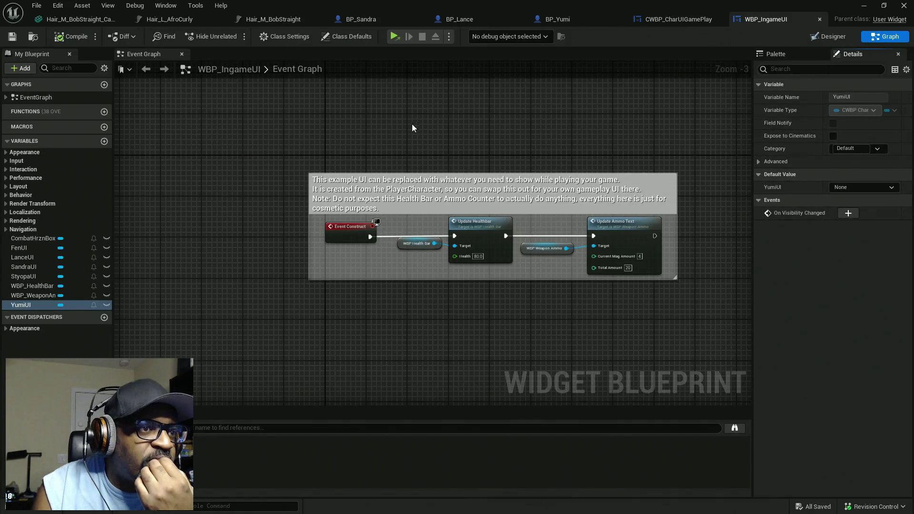
Step: Frame WBP_IngameUI's Event Construct nodes and their comment block in the Event Graph
{"action": "scroll", "coordinate": [404, 153], "scroll_direction": "down", "scroll_amount": 9}
{"action": "mouse_move", "coordinate": [394, 208]}
{"action": "left_mouse_down"}
{"action": "mouse_move", "coordinate": [410, 318]}
{"action": "mouse_move", "coordinate": [392, 153]}
{"action": "left_mouse_up"}
{"action": "scroll", "coordinate": [392, 157], "scroll_direction": "up", "scroll_amount": 12}
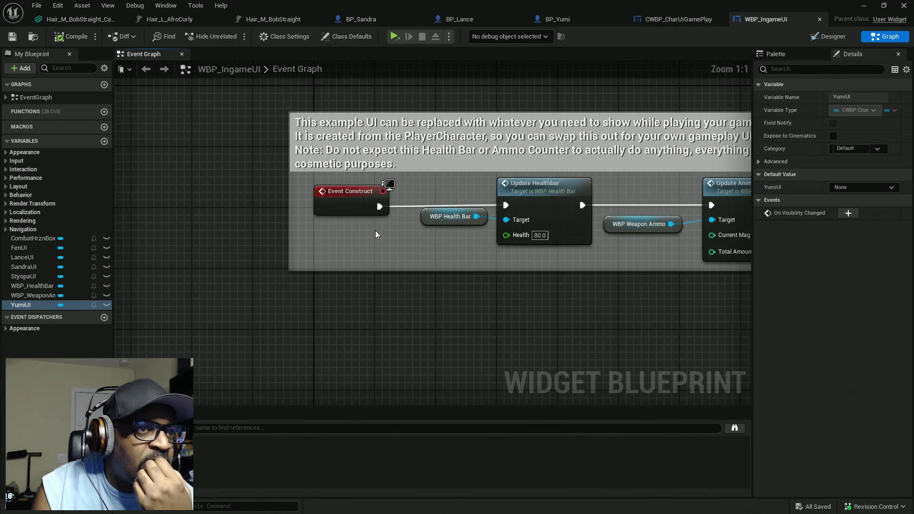
{"action": "left_click_drag", "start_coordinate": [507, 288], "coordinate": [478, 314]}
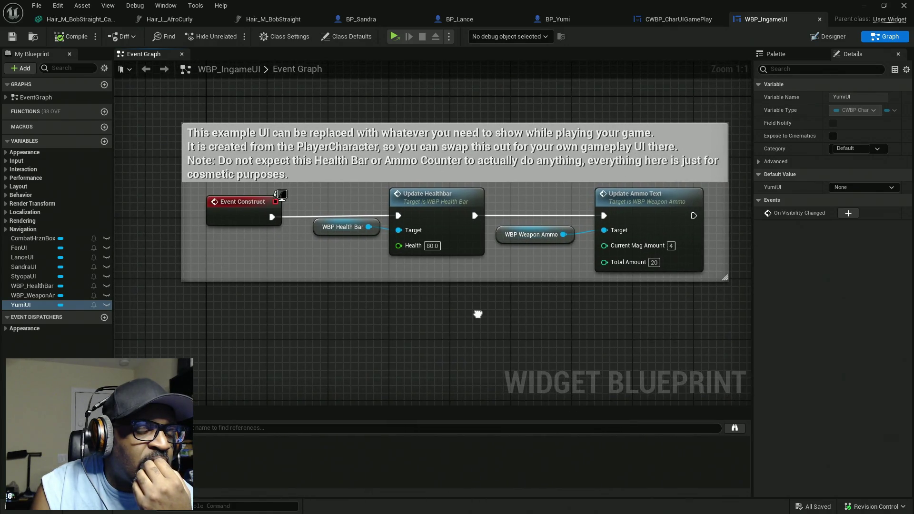
Step: Open CWBP_CharUIGamePlay's Event Graph and select its GET validation node
{"action": "left_click", "coordinate": [656, 20]}
{"action": "left_click", "coordinate": [887, 38]}
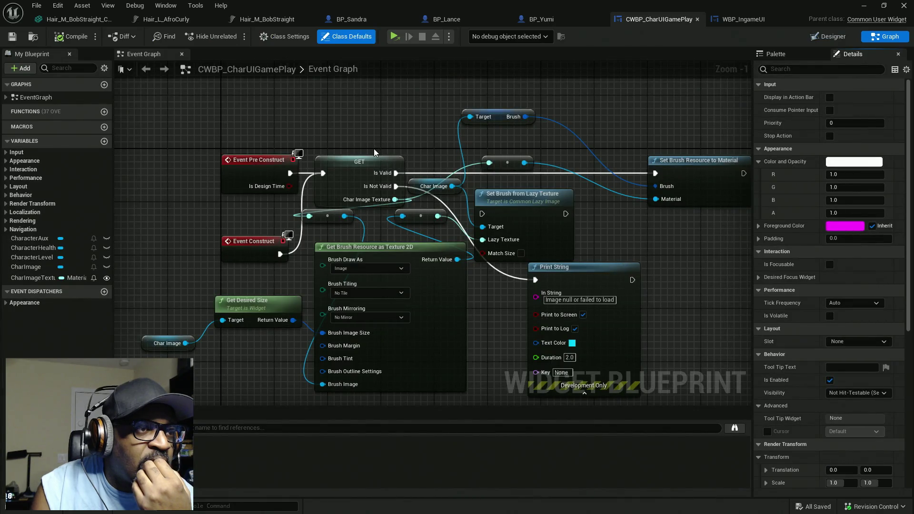
{"action": "left_click_drag", "start_coordinate": [376, 124], "coordinate": [345, 187]}
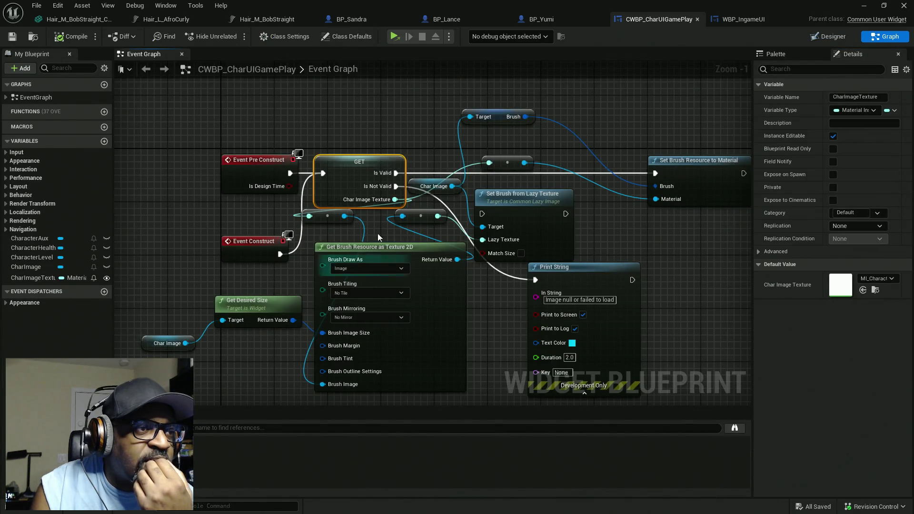
{"action": "mouse_move", "coordinate": [430, 286]}
{"action": "left_mouse_down"}
{"action": "mouse_move", "coordinate": [468, 346]}
{"action": "mouse_move", "coordinate": [467, 322]}
{"action": "left_mouse_up"}
Step: Delete the two unused brush resource nodes and align Char Image, Get Desired Size and Get Brush Resource
{"action": "left_click_drag", "start_coordinate": [661, 321], "coordinate": [564, 368]}
{"action": "key", "text": "Delete"}
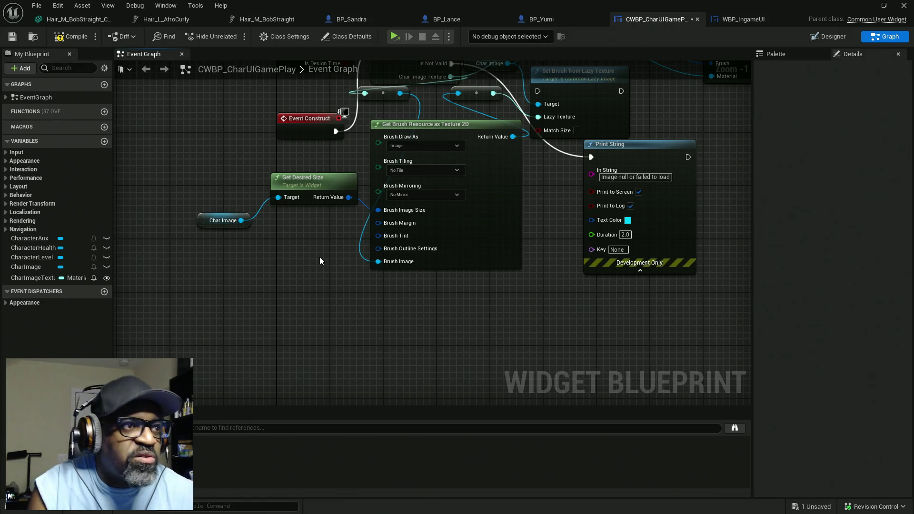
{"action": "left_click_drag", "start_coordinate": [320, 258], "coordinate": [228, 189]}
{"action": "key", "text": "q"}
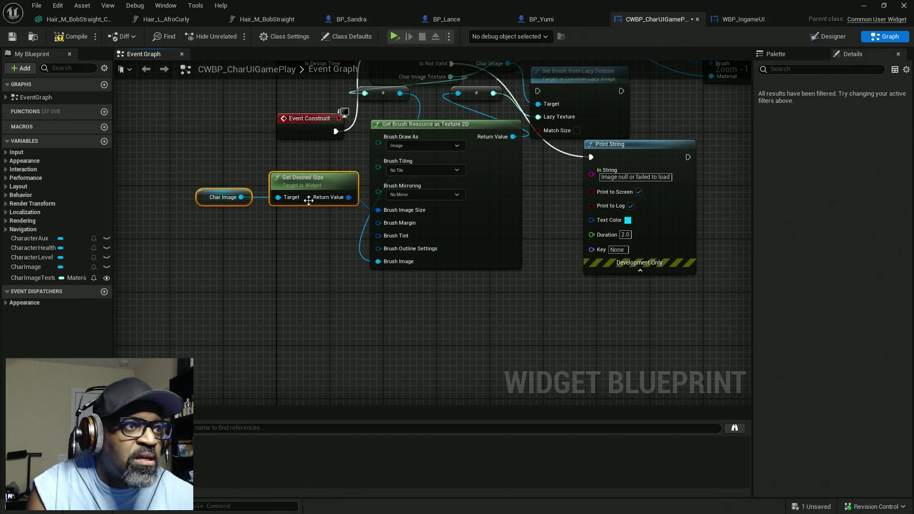
{"action": "left_click_drag", "start_coordinate": [334, 185], "coordinate": [334, 192]}
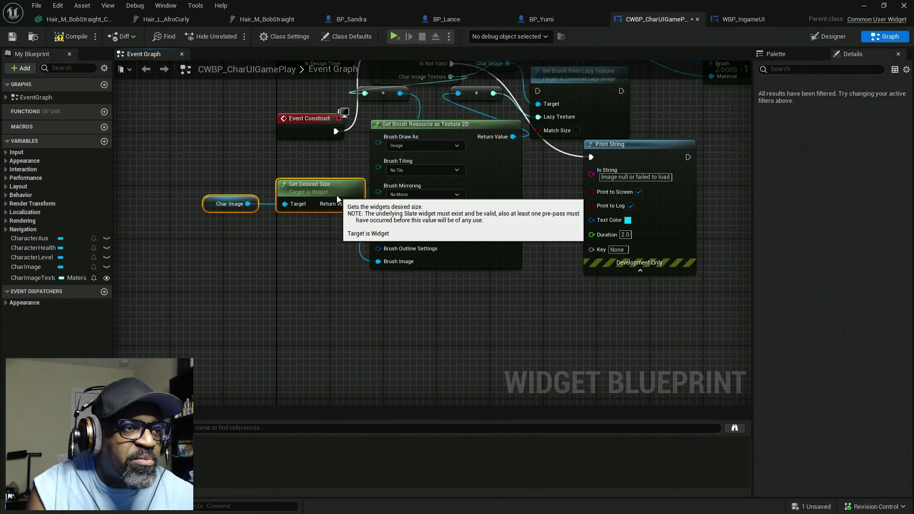
{"action": "left_click", "coordinate": [453, 252], "text": "shift"}
{"action": "key", "text": "q"}
{"action": "left_click_drag", "start_coordinate": [495, 262], "coordinate": [433, 276]}
Step: Reposition Event Construct, Event Pre Construct, GET, the reroute nodes and Set Brush Resource to Material
{"action": "mouse_move", "coordinate": [343, 233]}
{"action": "left_mouse_down"}
{"action": "mouse_move", "coordinate": [335, 206]}
{"action": "mouse_move", "coordinate": [248, 166]}
{"action": "mouse_move", "coordinate": [266, 175]}
{"action": "left_mouse_up"}
{"action": "left_click", "coordinate": [339, 173], "text": "shift"}
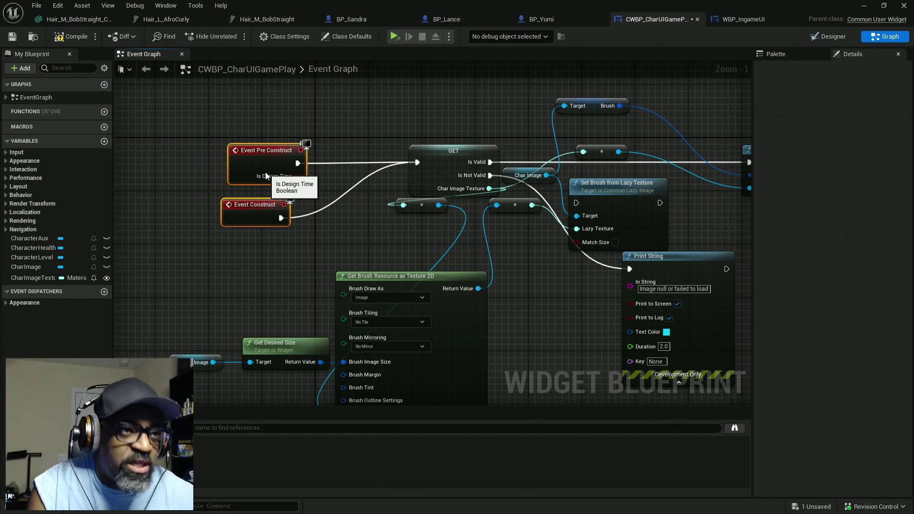
{"action": "left_click_drag", "start_coordinate": [436, 163], "coordinate": [349, 162]}
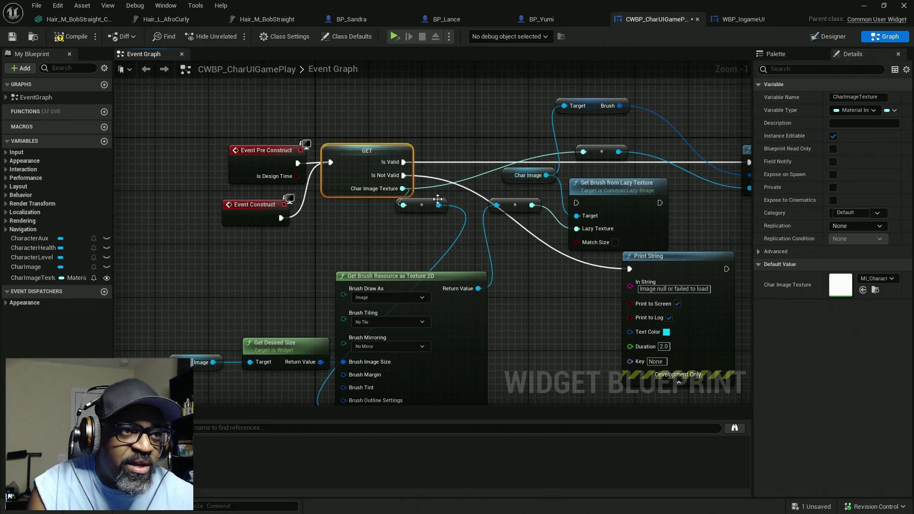
{"action": "left_click_drag", "start_coordinate": [418, 205], "coordinate": [438, 205]}
{"action": "left_click_drag", "start_coordinate": [537, 258], "coordinate": [384, 293]}
{"action": "mouse_move", "coordinate": [629, 199]}
{"action": "left_mouse_down"}
{"action": "mouse_move", "coordinate": [603, 133]}
{"action": "mouse_move", "coordinate": [582, 108]}
{"action": "mouse_move", "coordinate": [517, 104]}
{"action": "mouse_move", "coordinate": [532, 106]}
{"action": "left_mouse_up"}
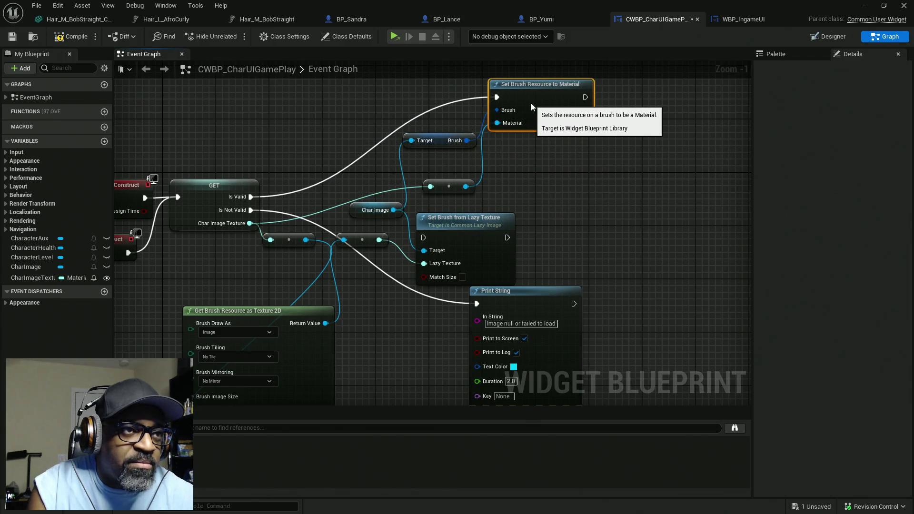
{"action": "left_click_drag", "start_coordinate": [370, 215], "coordinate": [356, 216]}
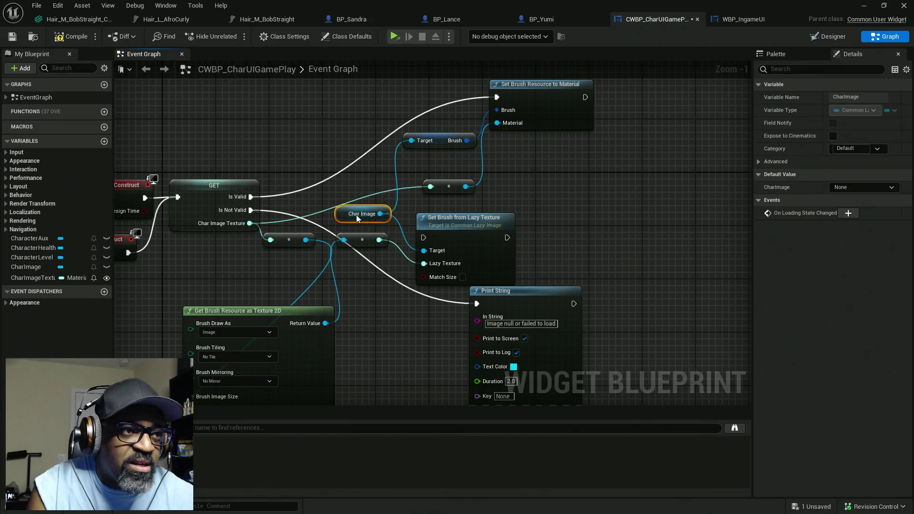
Step: Move Set Brush from Lazy Texture, Print String and the conversion node onto a straight Lazy Texture wire
{"action": "left_click_drag", "start_coordinate": [392, 285], "coordinate": [389, 245]}
{"action": "mouse_move", "coordinate": [474, 186]}
{"action": "left_mouse_down"}
{"action": "mouse_move", "coordinate": [545, 173]}
{"action": "mouse_move", "coordinate": [536, 177]}
{"action": "left_mouse_up"}
{"action": "left_click_drag", "start_coordinate": [610, 168], "coordinate": [602, 130]}
{"action": "left_click", "coordinate": [548, 223], "text": "ctrl"}
{"action": "left_click_drag", "start_coordinate": [548, 224], "coordinate": [561, 296]}
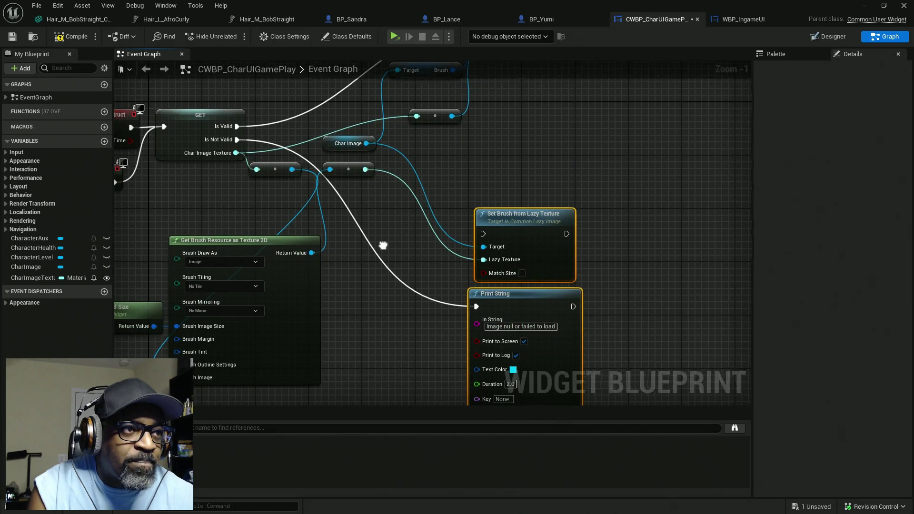
{"action": "left_click_drag", "start_coordinate": [383, 246], "coordinate": [412, 233]}
{"action": "mouse_move", "coordinate": [377, 153]}
{"action": "left_mouse_down"}
{"action": "mouse_move", "coordinate": [448, 267]}
{"action": "mouse_move", "coordinate": [460, 247]}
{"action": "left_mouse_up"}
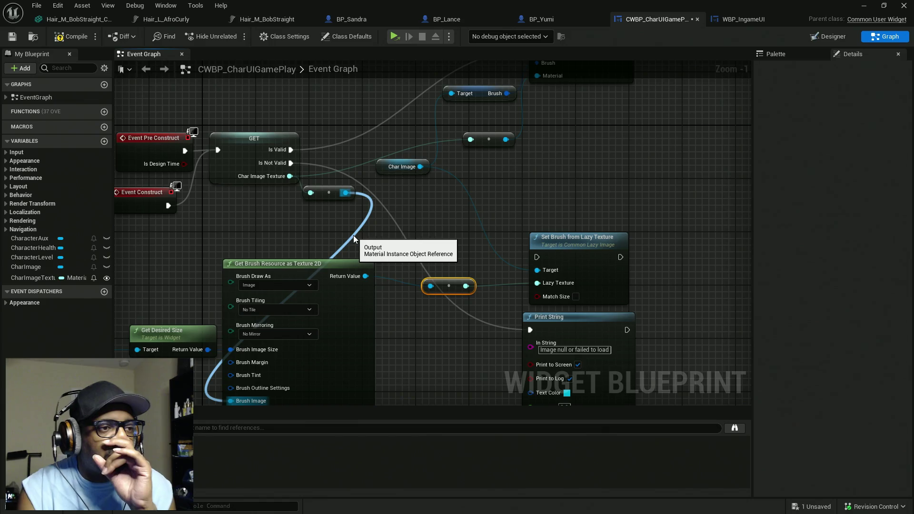
{"action": "left_click_drag", "start_coordinate": [354, 236], "coordinate": [369, 307]}
Step: Inspect the Set Brush Resource to Material node, CharImage variable and reroute node, then return to Designer
{"action": "left_click", "coordinate": [580, 125]}
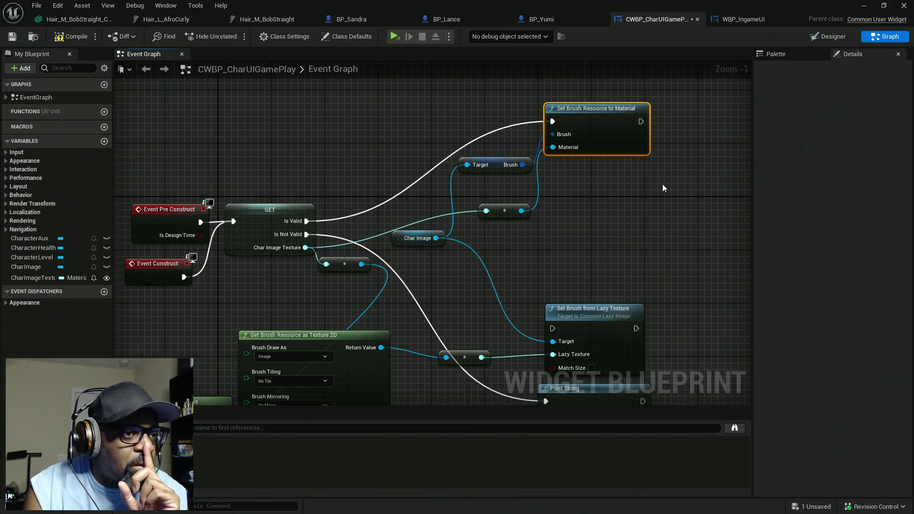
{"action": "left_click", "coordinate": [421, 238]}
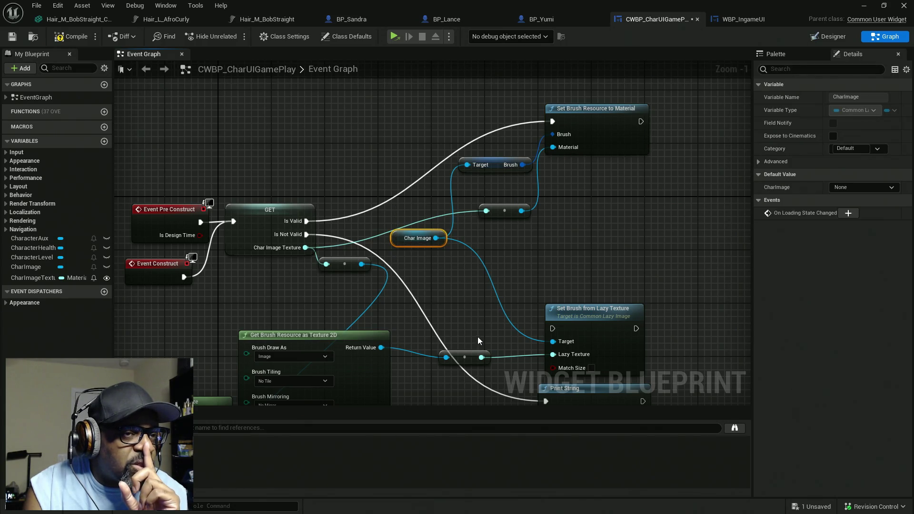
{"action": "left_click_drag", "start_coordinate": [508, 273], "coordinate": [584, 175]}
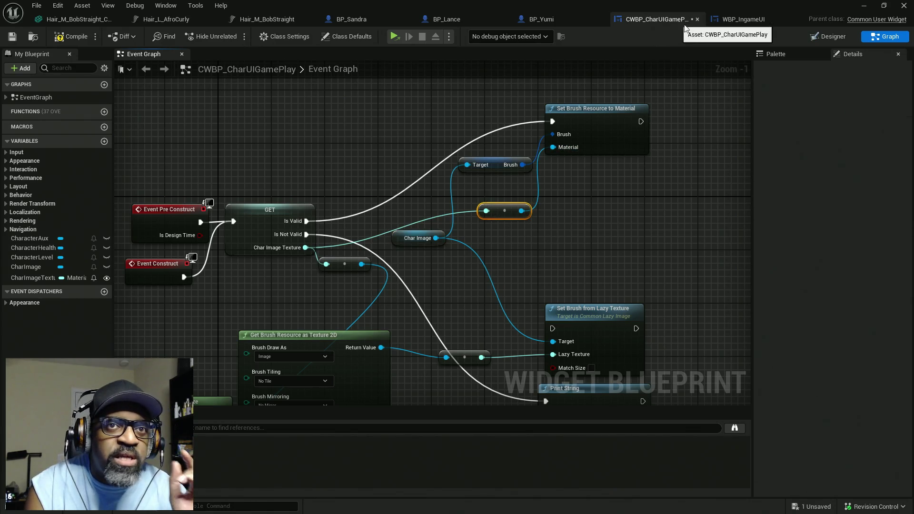
{"action": "left_click", "coordinate": [771, 54]}
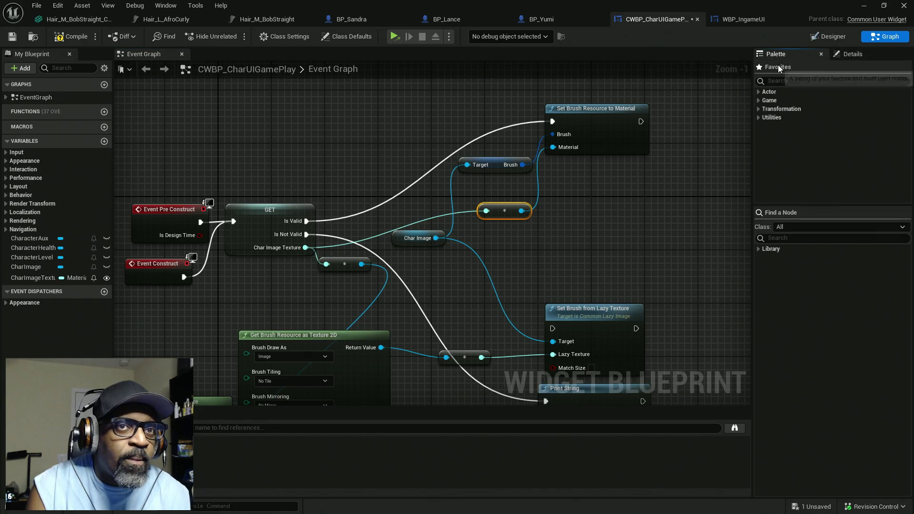
{"action": "left_click", "coordinate": [850, 54]}
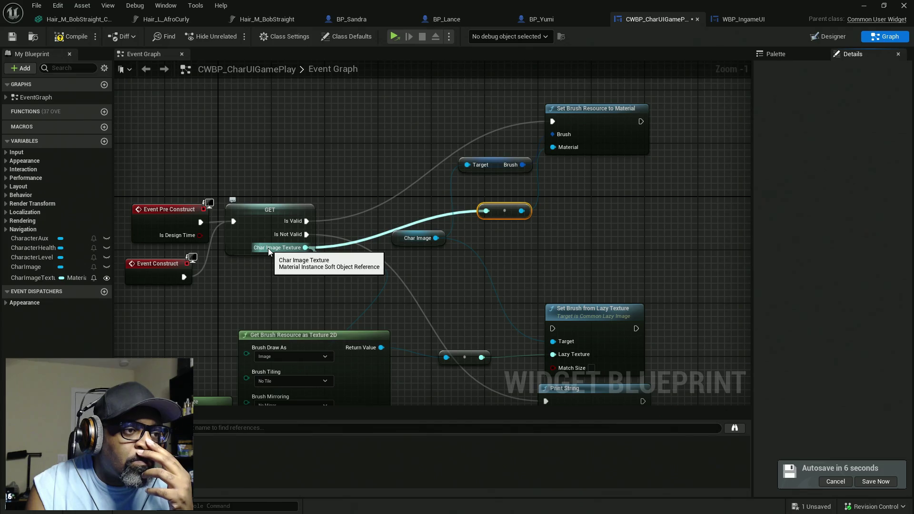
{"action": "left_click", "coordinate": [828, 38]}
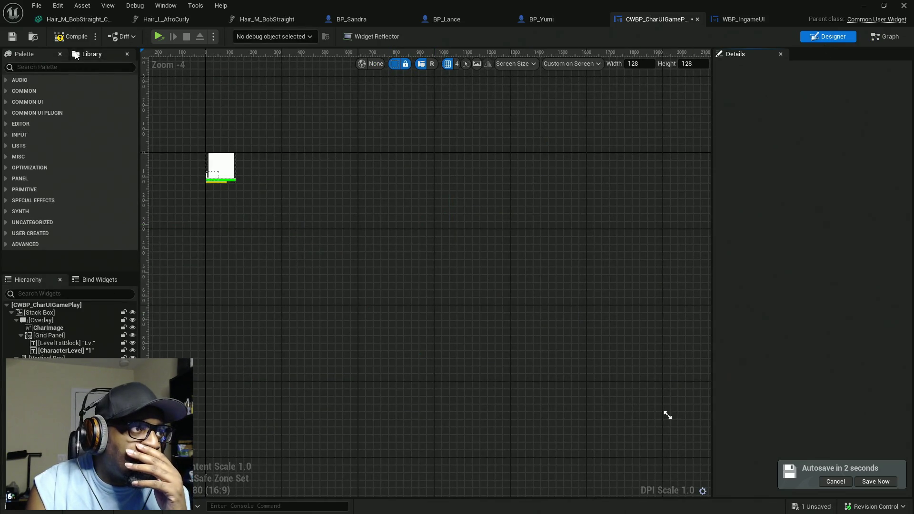
{"action": "scroll", "coordinate": [220, 175], "scroll_direction": "up", "scroll_amount": 5}
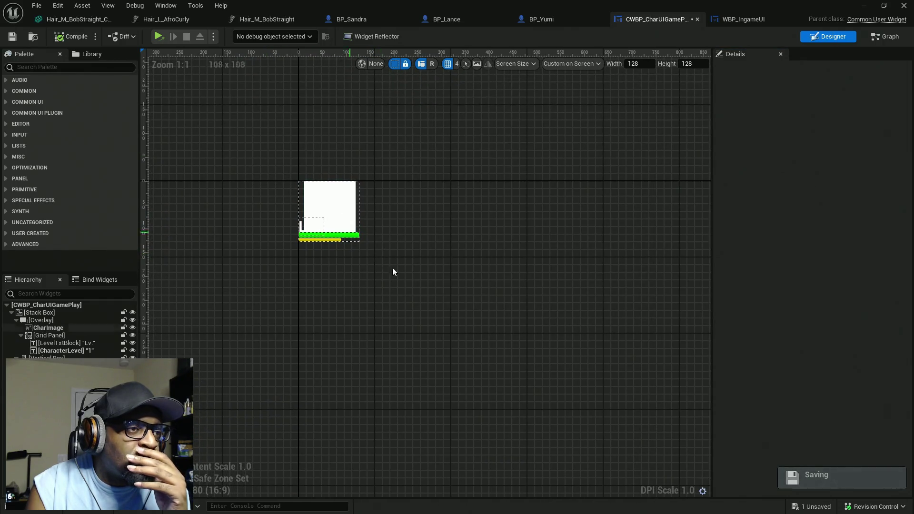
{"action": "left_click", "coordinate": [339, 212]}
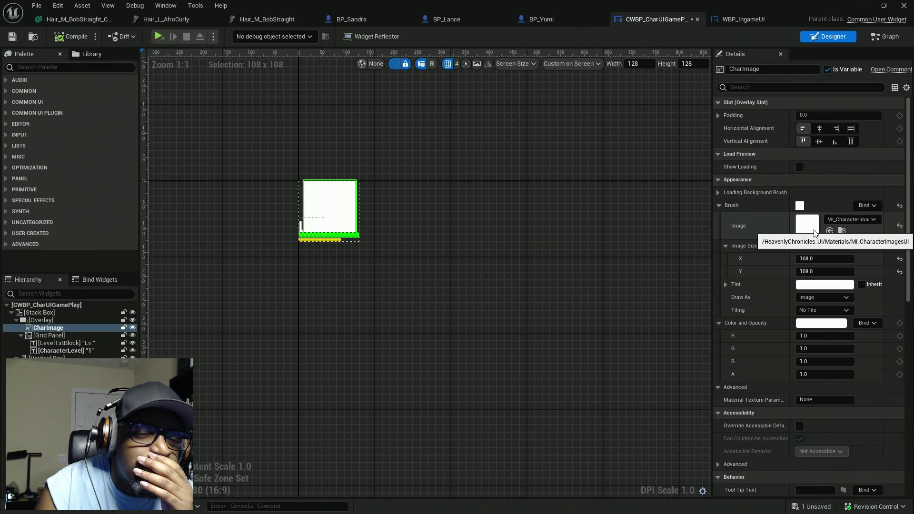
{"action": "left_click", "coordinate": [886, 38]}
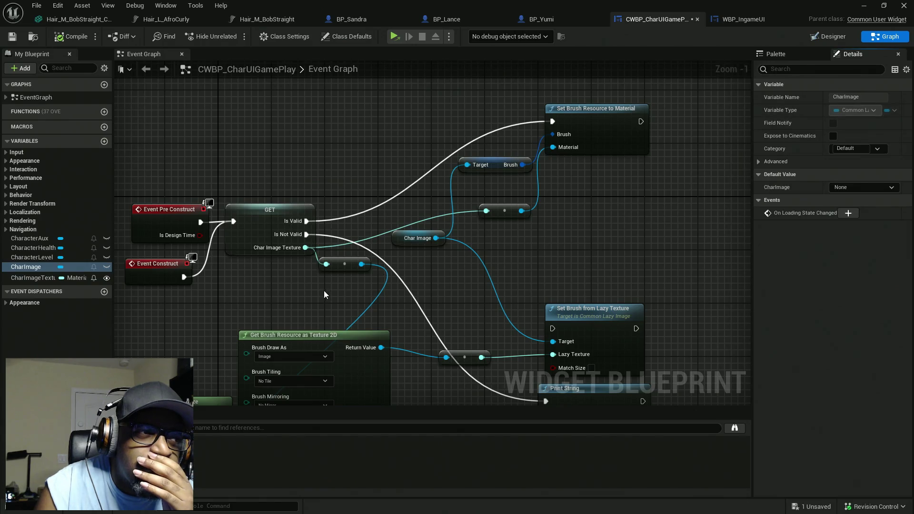
Step: Select the Event Pre Construct and Event Construct nodes
{"action": "left_click_drag", "start_coordinate": [325, 291], "coordinate": [433, 286]}
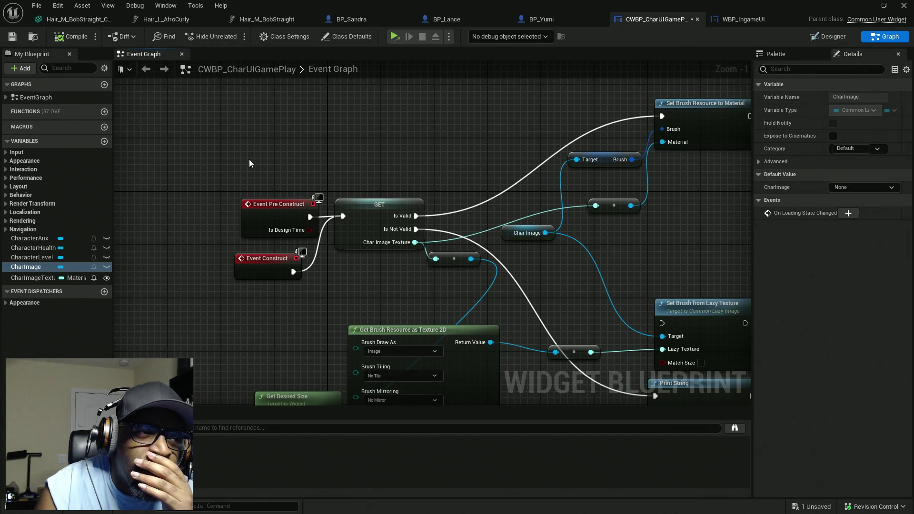
{"action": "left_click", "coordinate": [278, 219]}
{"action": "left_click", "coordinate": [272, 269]}
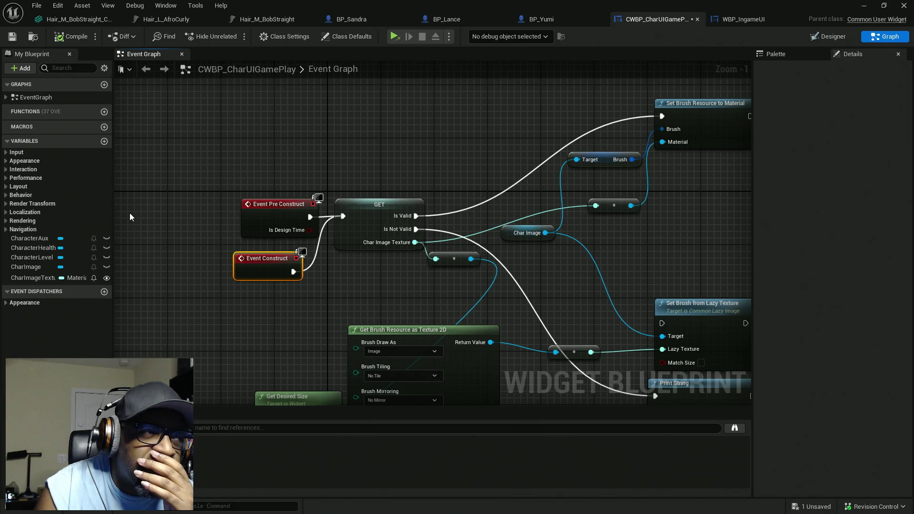
{"action": "mouse_move", "coordinate": [187, 170]}
{"action": "left_mouse_down"}
{"action": "mouse_move", "coordinate": [233, 179]}
{"action": "mouse_move", "coordinate": [375, 271]}
{"action": "left_mouse_up"}
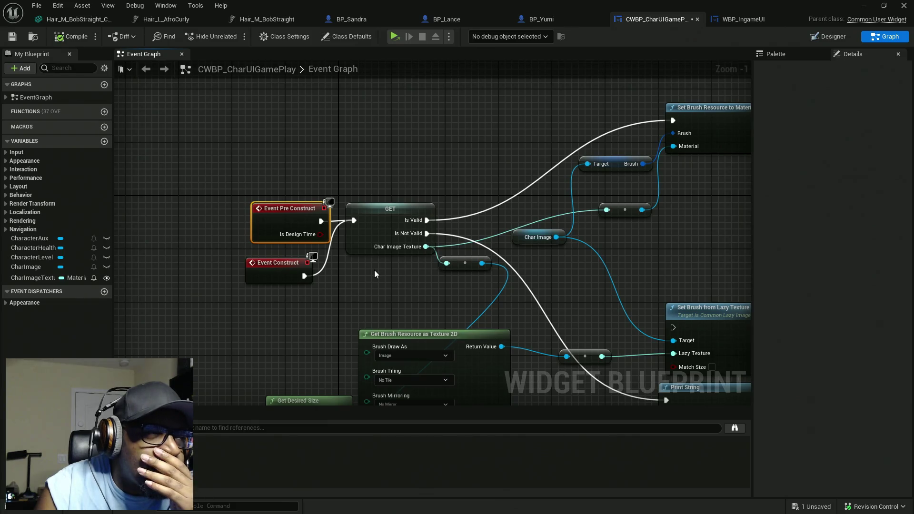
Step: Browse the overridable functions list without choosing one, recentre the graph, and switch to WBP_IngameUI
{"action": "left_click", "coordinate": [77, 112]}
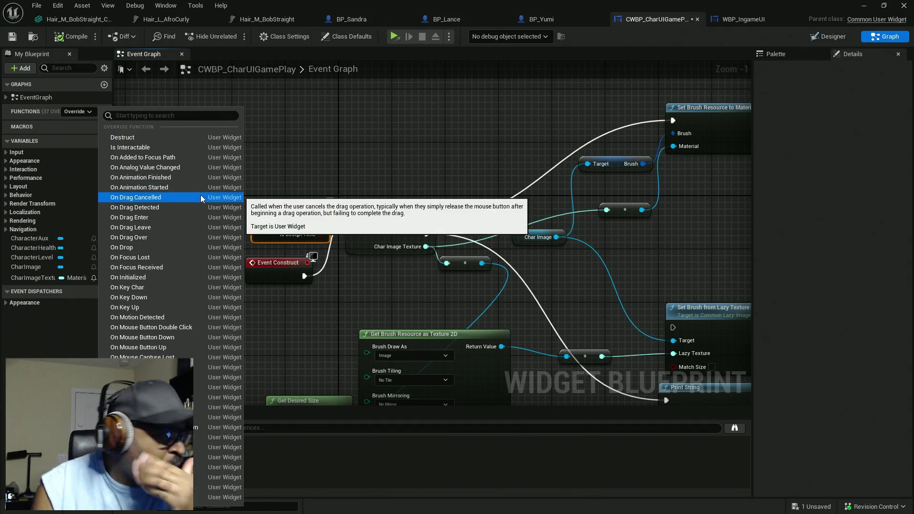
{"action": "left_click", "coordinate": [332, 160]}
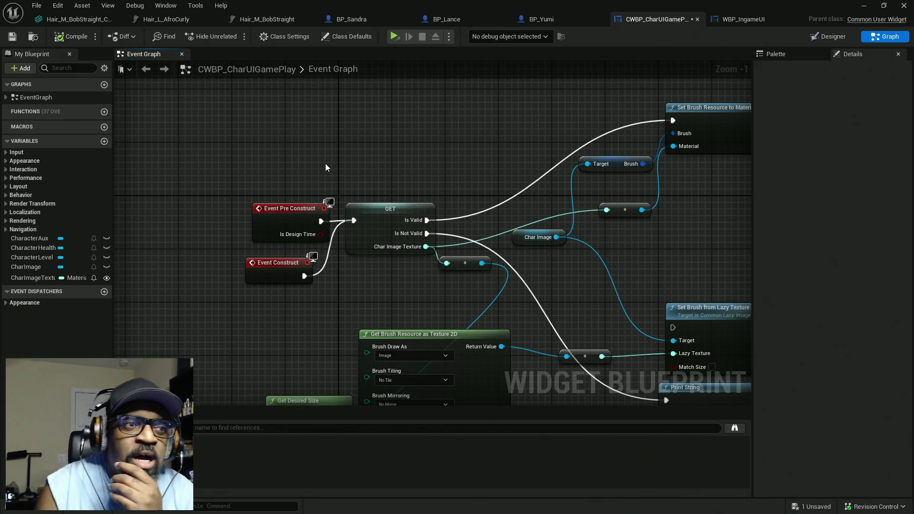
{"action": "left_click_drag", "start_coordinate": [436, 177], "coordinate": [382, 171]}
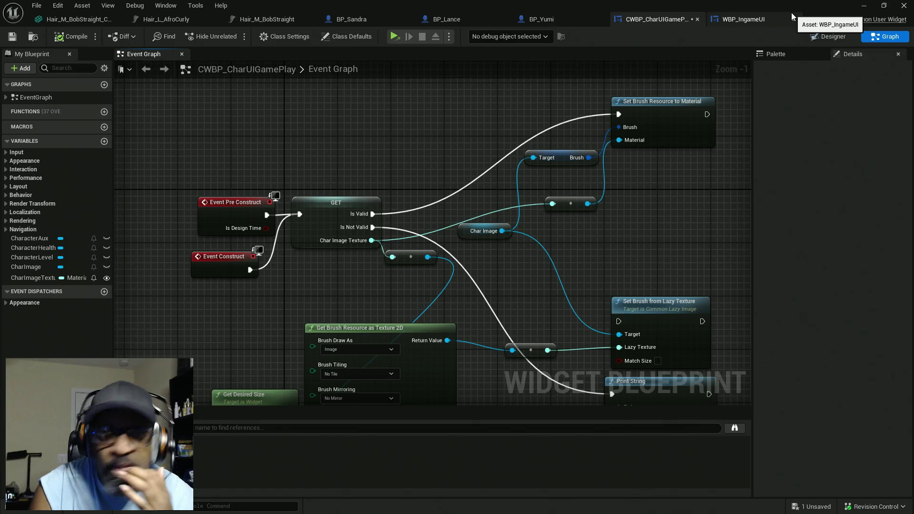
{"action": "mouse_move", "coordinate": [653, 210]}
{"action": "left_mouse_down"}
{"action": "mouse_move", "coordinate": [600, 220]}
{"action": "mouse_move", "coordinate": [612, 226]}
{"action": "left_mouse_up"}
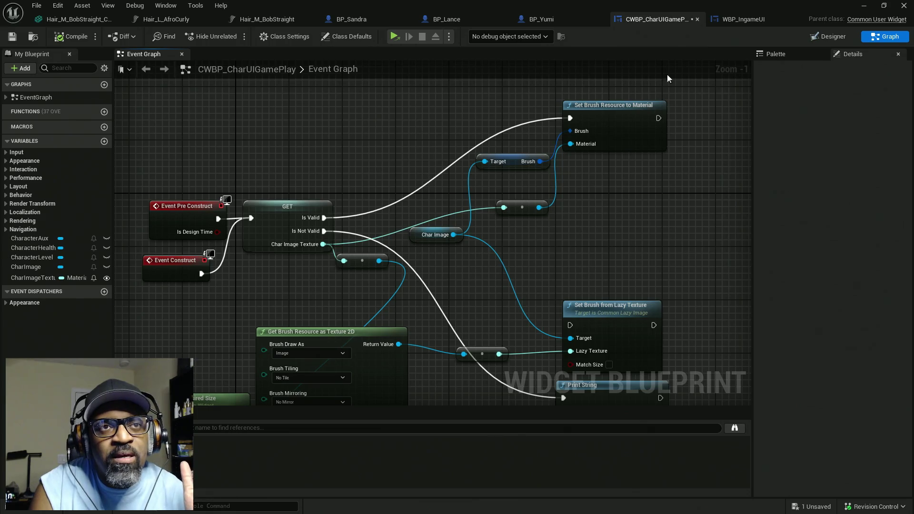
{"action": "left_click", "coordinate": [744, 19]}
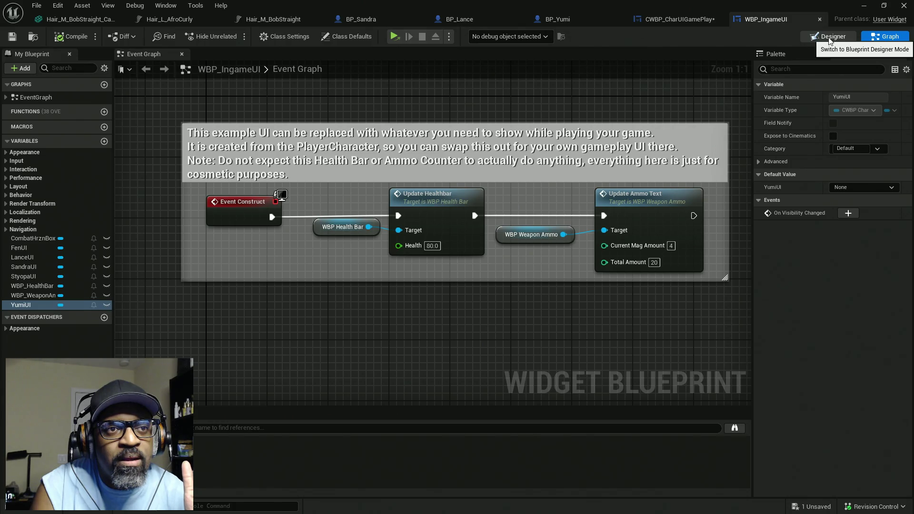
Step: In WBP_IngameUI's Designer, select LanceUI through SandraUI and briefly open the character widget's blueprint
{"action": "left_click", "coordinate": [829, 37]}
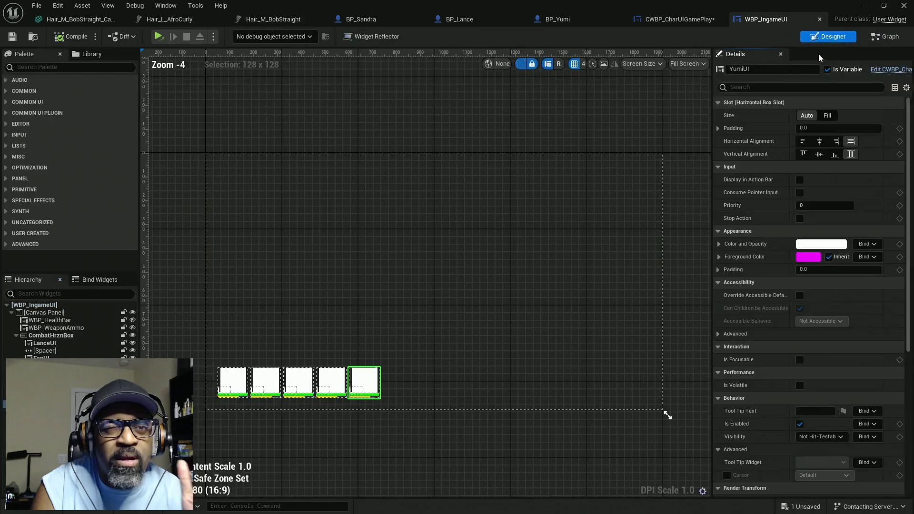
{"action": "left_click_drag", "start_coordinate": [505, 208], "coordinate": [492, 198]}
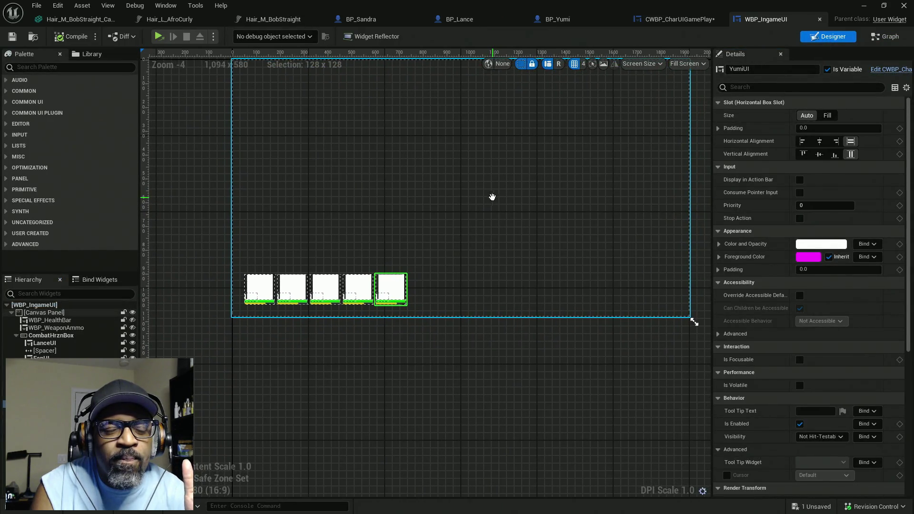
{"action": "left_click", "coordinate": [46, 343]}
{"action": "left_click", "coordinate": [43, 358]}
{"action": "left_click", "coordinate": [45, 373]}
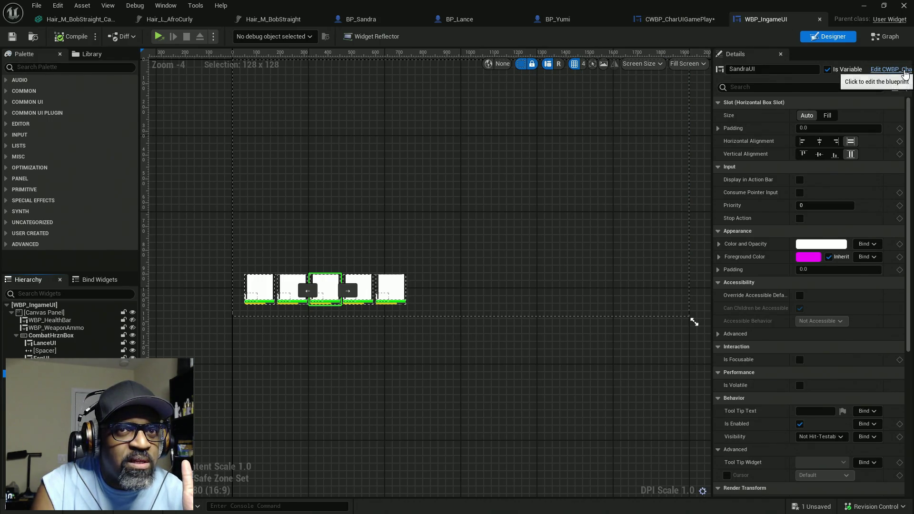
{"action": "left_click", "coordinate": [905, 74]}
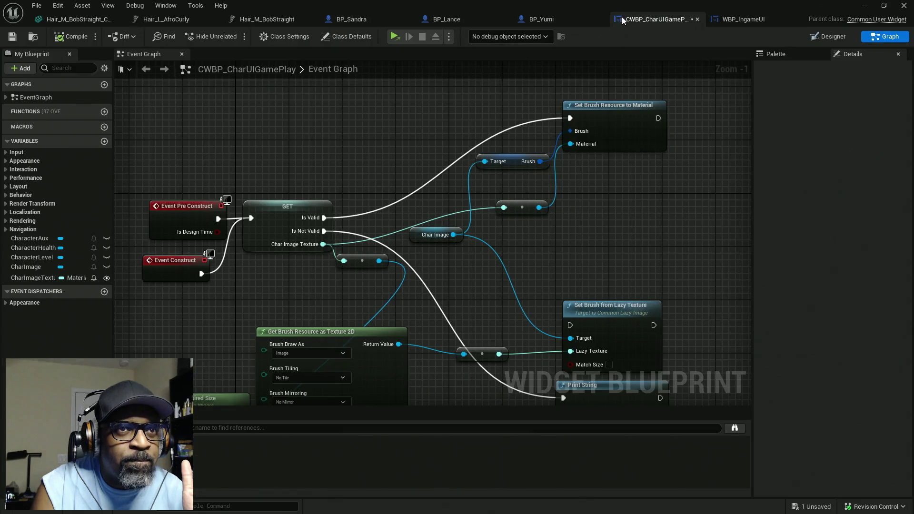
{"action": "left_click", "coordinate": [722, 21]}
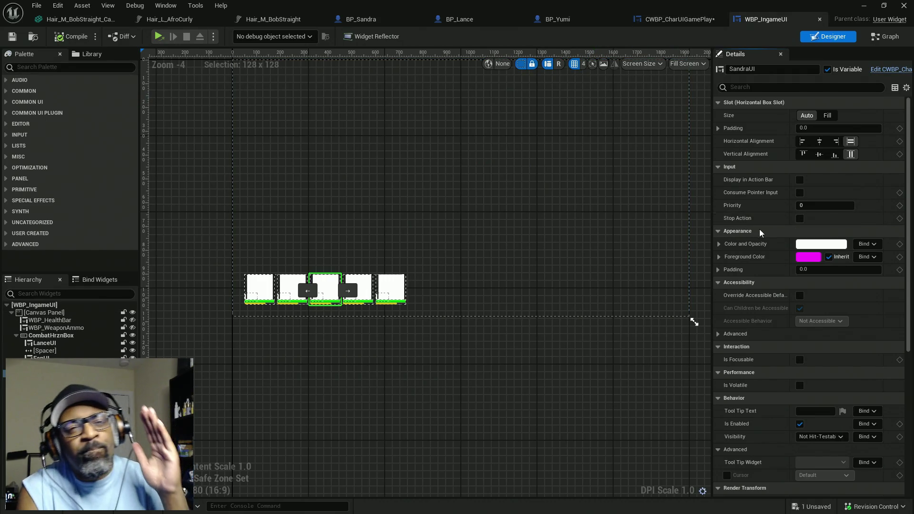
{"action": "scroll", "coordinate": [760, 229], "scroll_direction": "down", "scroll_amount": 10}
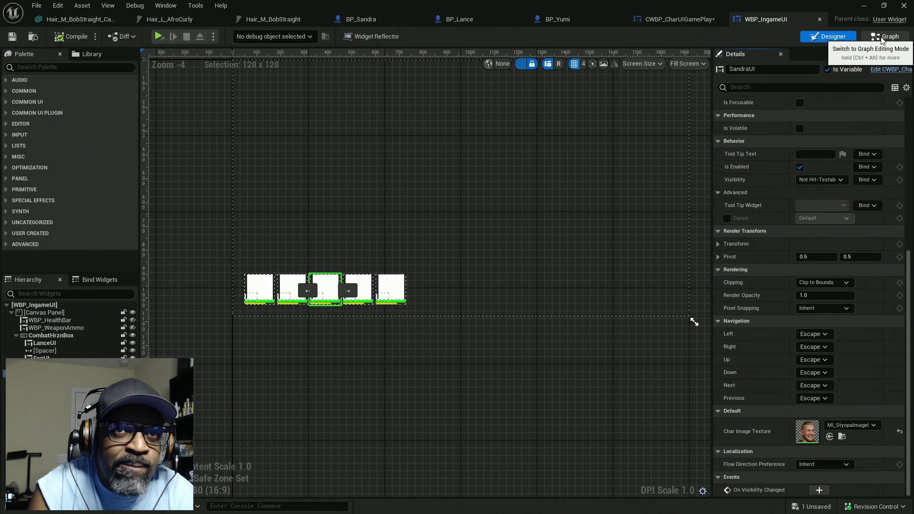
Step: Step from FenUI to YumiUI and back to LanceUI, then switch to CWBP_CharUIGamePlay
{"action": "left_click", "coordinate": [881, 38]}
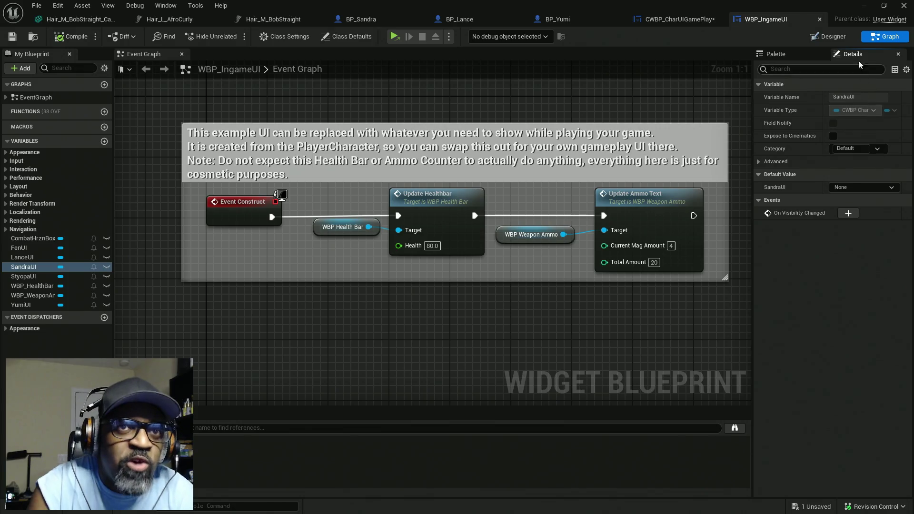
{"action": "left_click", "coordinate": [832, 37]}
{"action": "scroll", "coordinate": [781, 390], "scroll_direction": "down", "scroll_amount": 4}
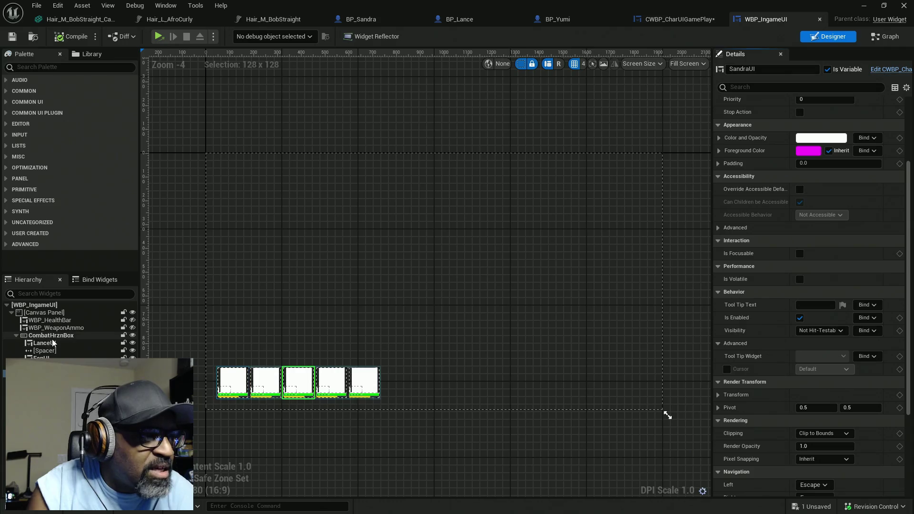
{"action": "left_click", "coordinate": [41, 357]}
{"action": "key", "text": "Down"}
{"action": "key", "text": "Down"}
{"action": "key", "text": "Down"}
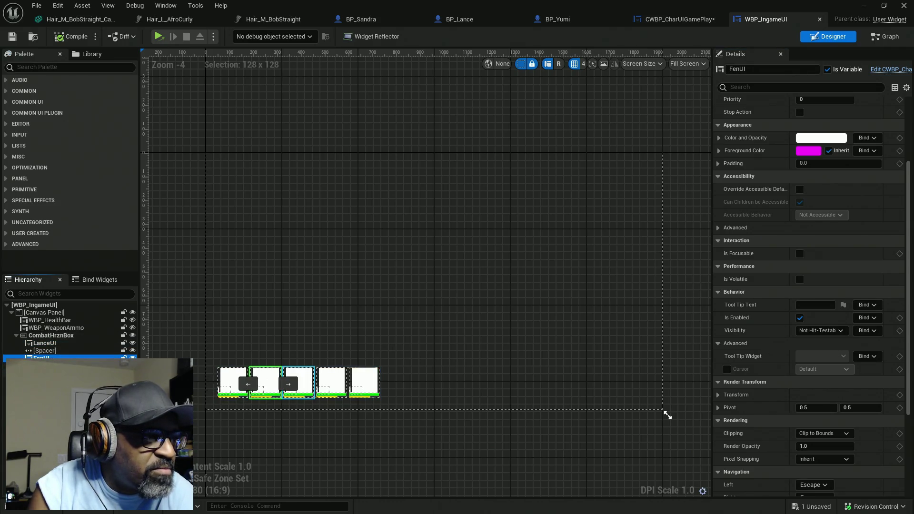
{"action": "key", "text": "Up"}
{"action": "key", "text": "Up"}
{"action": "key", "text": "Up"}
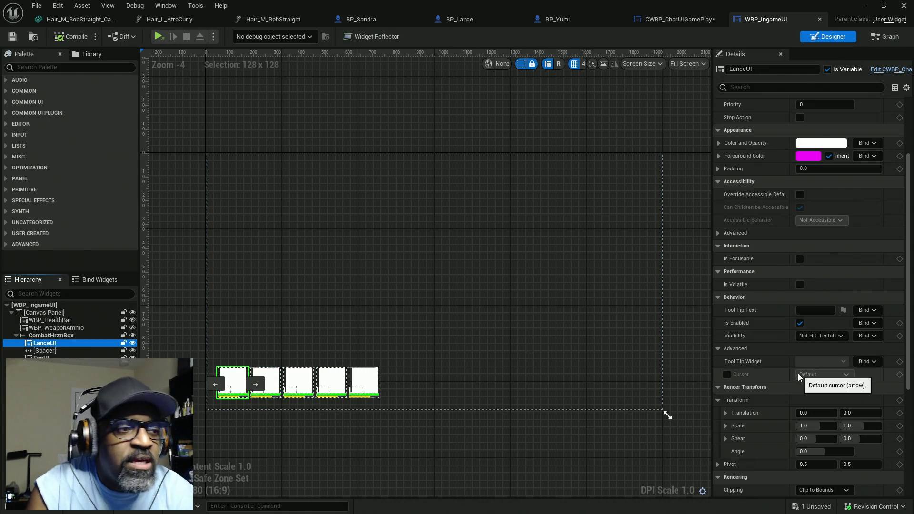
{"action": "scroll", "coordinate": [801, 393], "scroll_direction": "down", "scroll_amount": 5}
{"action": "scroll", "coordinate": [803, 399], "scroll_direction": "down", "scroll_amount": 2}
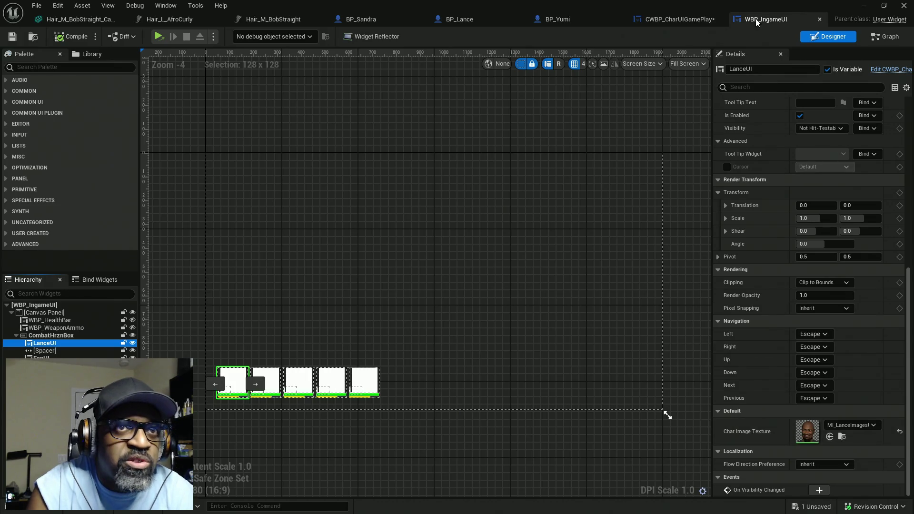
{"action": "left_click", "coordinate": [682, 21]}
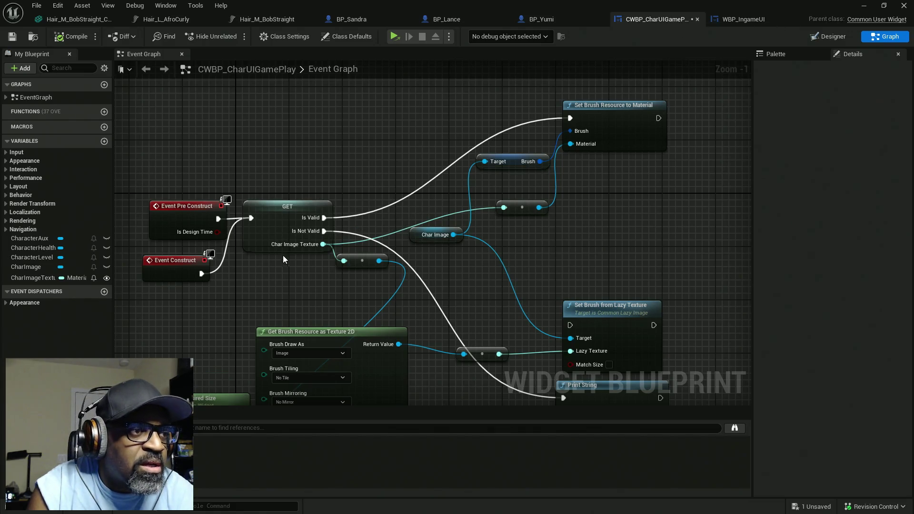
Step: Inspect the CharImageTexture variable and the CharImage widget's brush material, then return to the Event Graph
{"action": "left_click", "coordinate": [296, 248]}
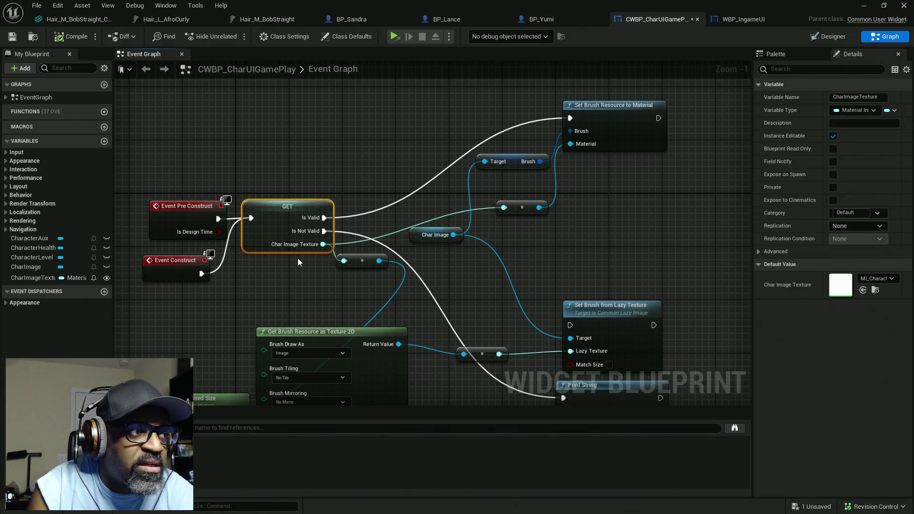
{"action": "left_click", "coordinate": [436, 235]}
{"action": "left_click", "coordinate": [828, 37]}
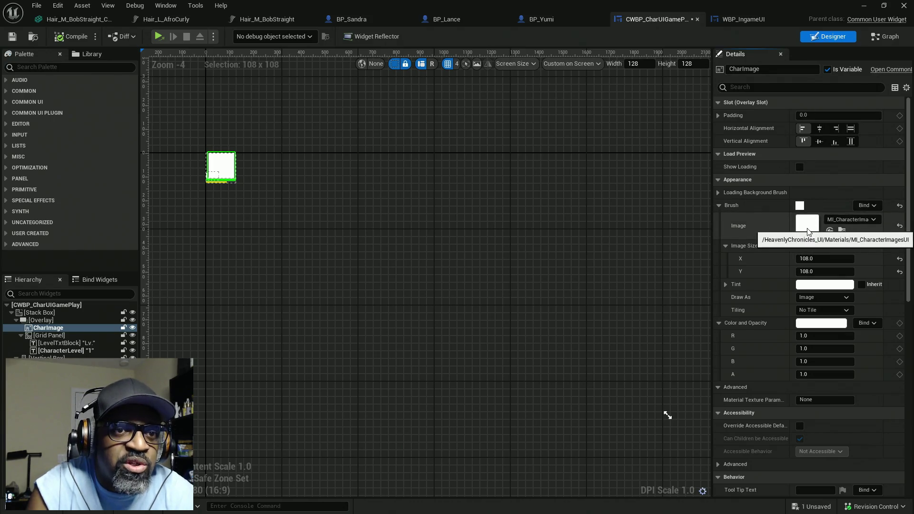
{"action": "left_click", "coordinate": [753, 23]}
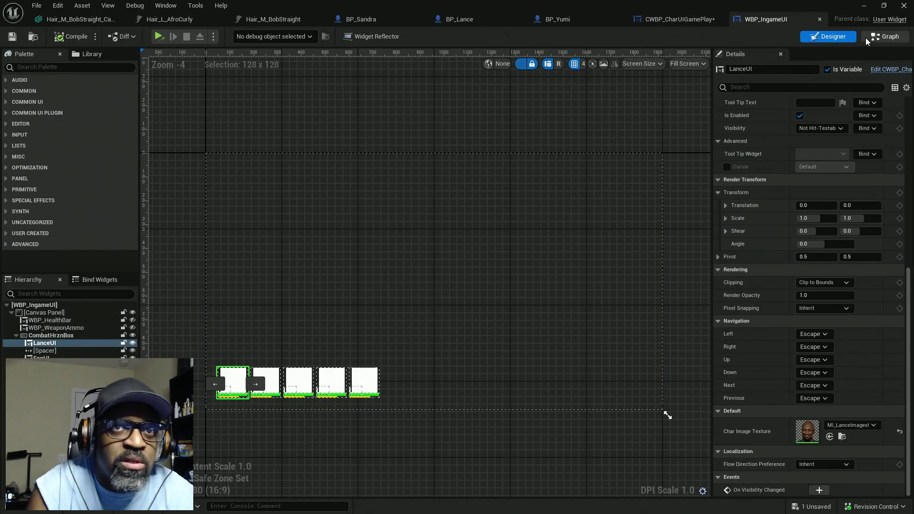
{"action": "left_click", "coordinate": [693, 20]}
{"action": "left_click", "coordinate": [885, 36]}
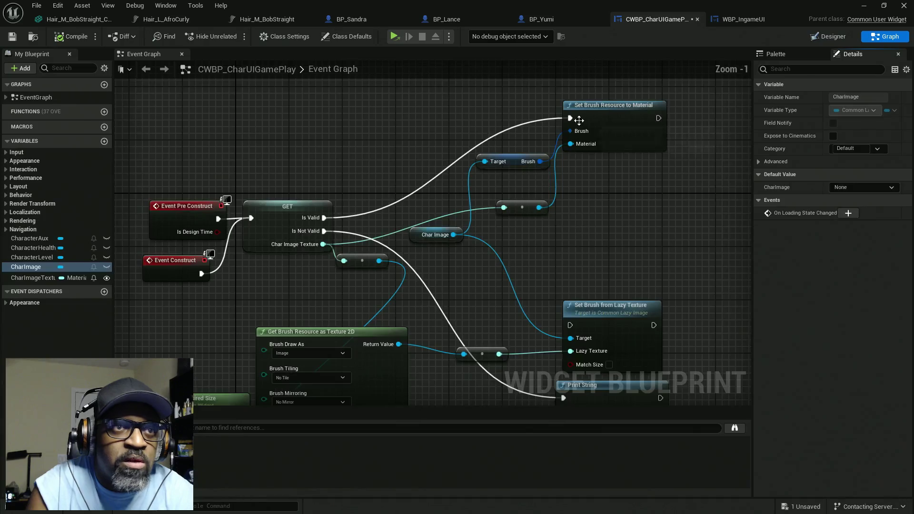
Step: Add a SET Brush node (Image > Set Brush) fed from the Char Image's Brush output
{"action": "left_click", "coordinate": [500, 162]}
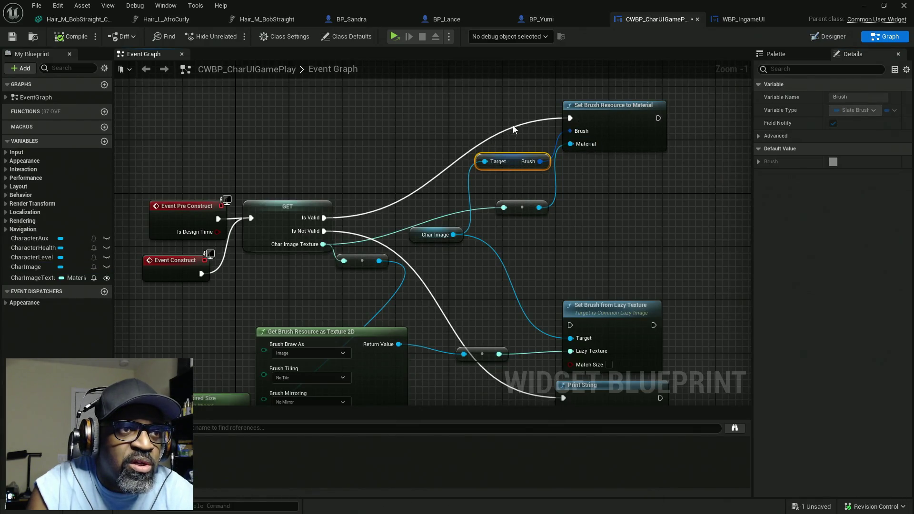
{"action": "mouse_move", "coordinate": [692, 201]}
{"action": "left_mouse_down"}
{"action": "mouse_move", "coordinate": [579, 97]}
{"action": "mouse_move", "coordinate": [601, 116]}
{"action": "left_mouse_up"}
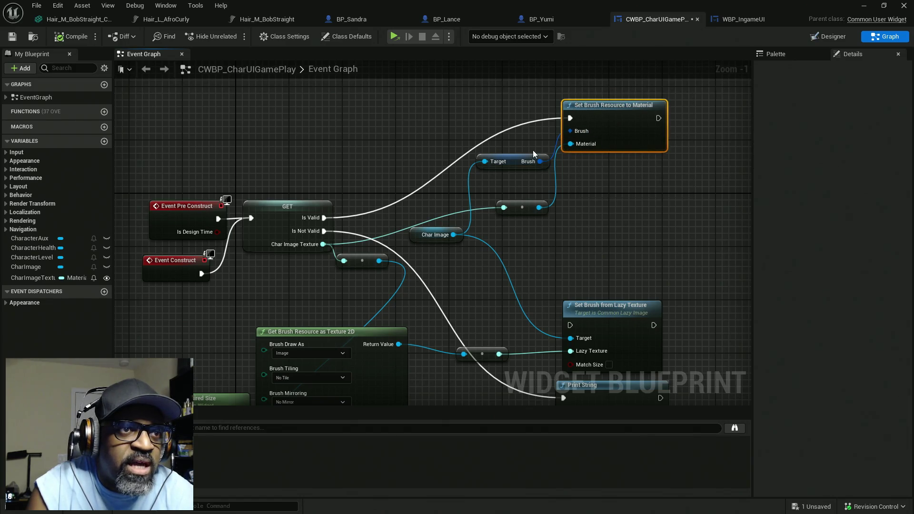
{"action": "mouse_move", "coordinate": [540, 161]}
{"action": "left_mouse_down"}
{"action": "mouse_move", "coordinate": [629, 192]}
{"action": "mouse_move", "coordinate": [633, 216]}
{"action": "left_mouse_up"}
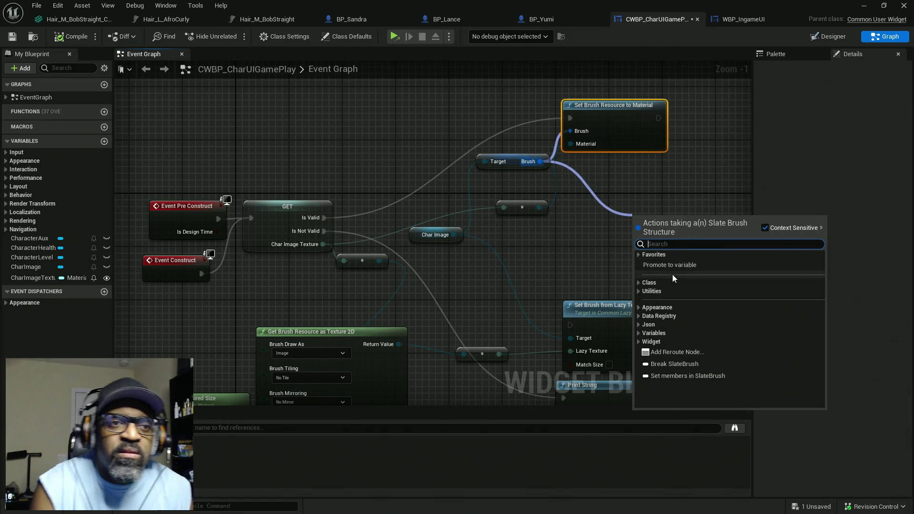
{"action": "left_click", "coordinate": [639, 291]}
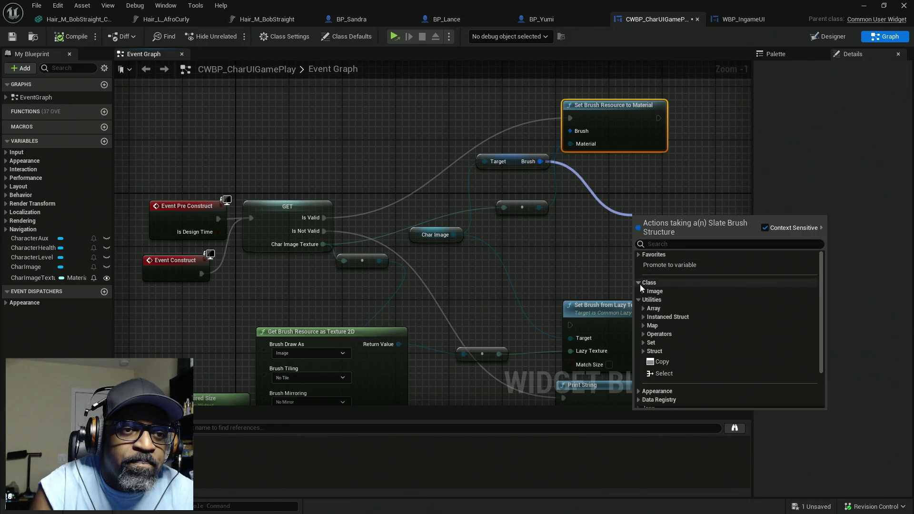
{"action": "left_click", "coordinate": [640, 287]}
{"action": "left_click", "coordinate": [644, 291]}
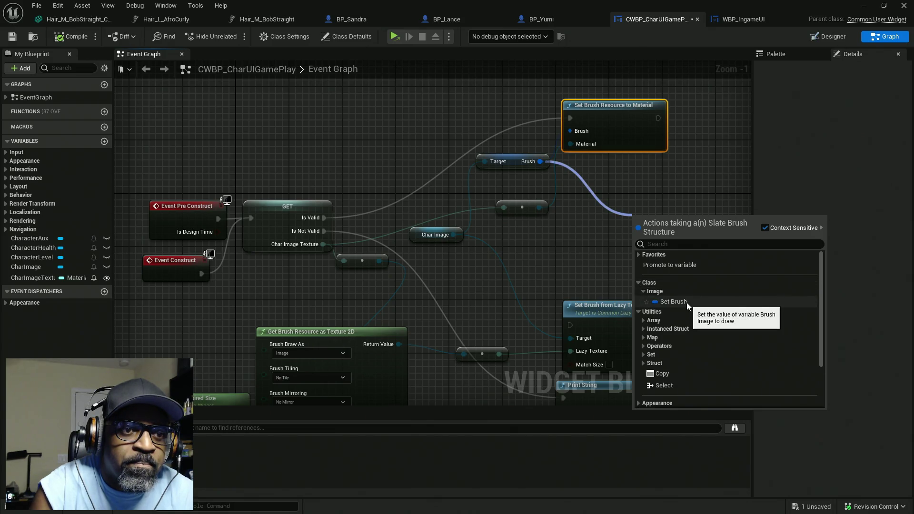
{"action": "scroll", "coordinate": [694, 318], "scroll_direction": "down", "scroll_amount": 3}
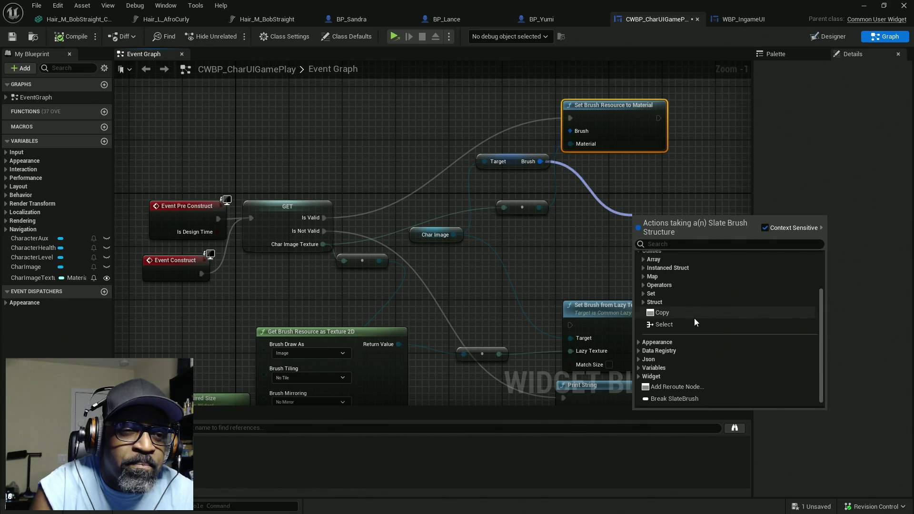
{"action": "scroll", "coordinate": [694, 318], "scroll_direction": "up", "scroll_amount": 1}
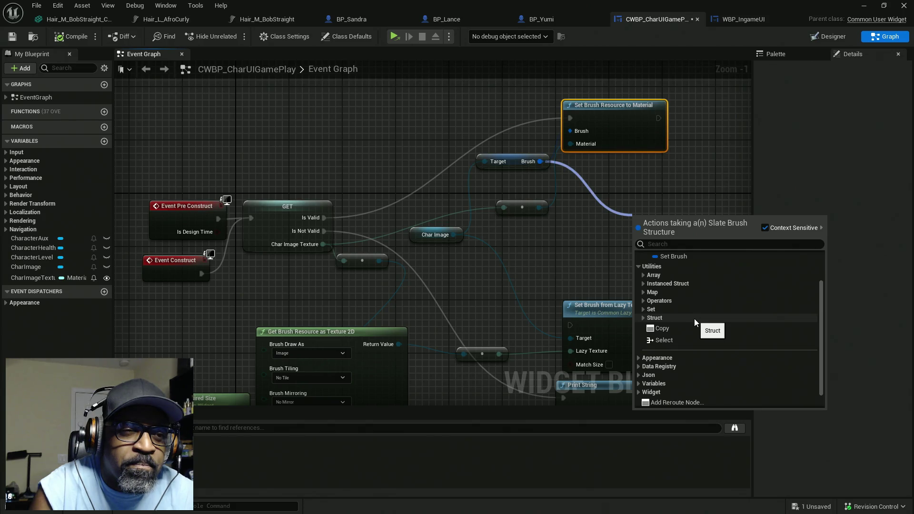
{"action": "left_click", "coordinate": [682, 258]}
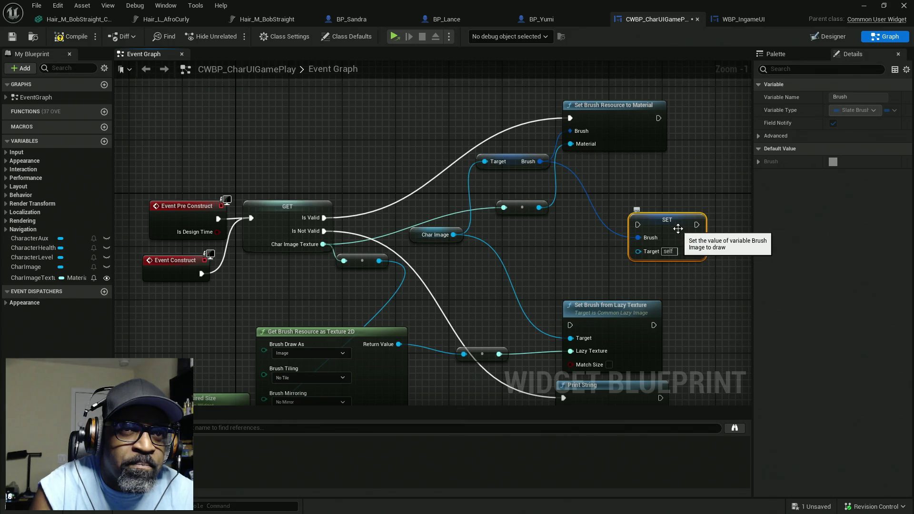
Step: Move the SET Brush node up and browse its Target pin's actions without adding anything
{"action": "left_click", "coordinate": [759, 162]}
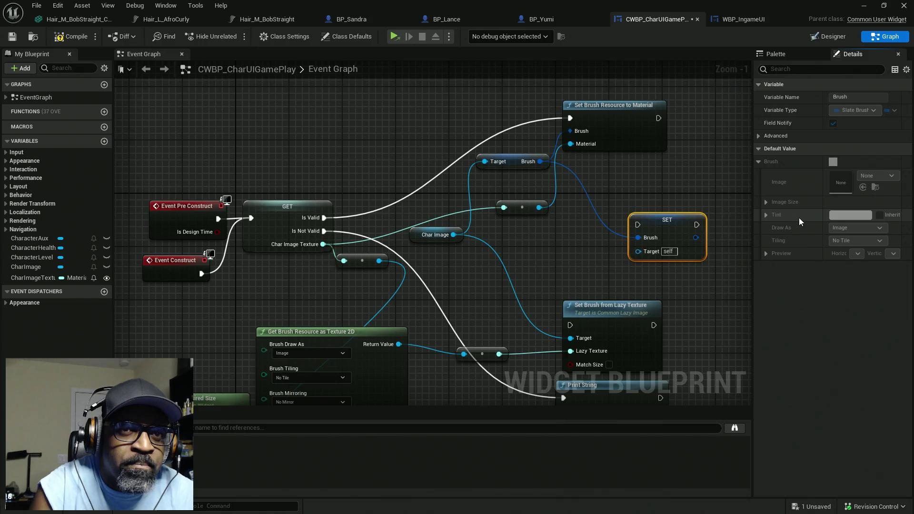
{"action": "left_click_drag", "start_coordinate": [647, 249], "coordinate": [653, 221]}
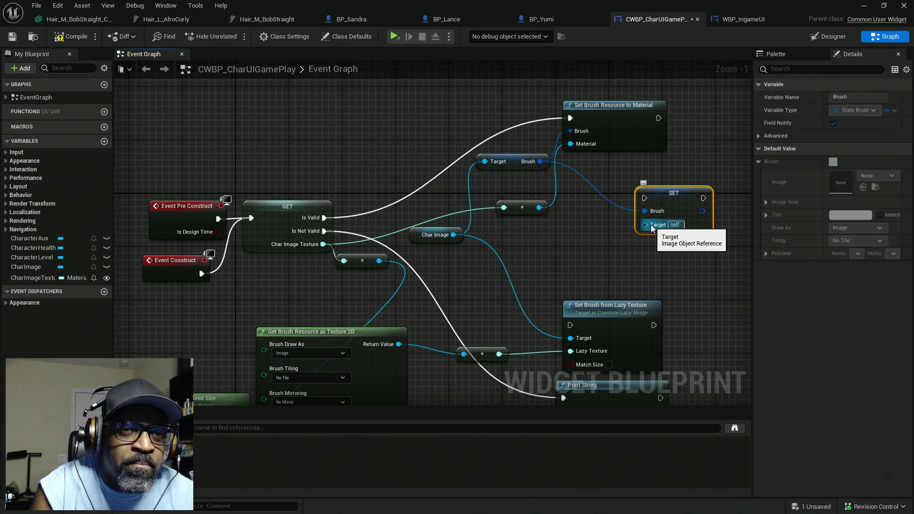
{"action": "left_click_drag", "start_coordinate": [650, 225], "coordinate": [609, 247]}
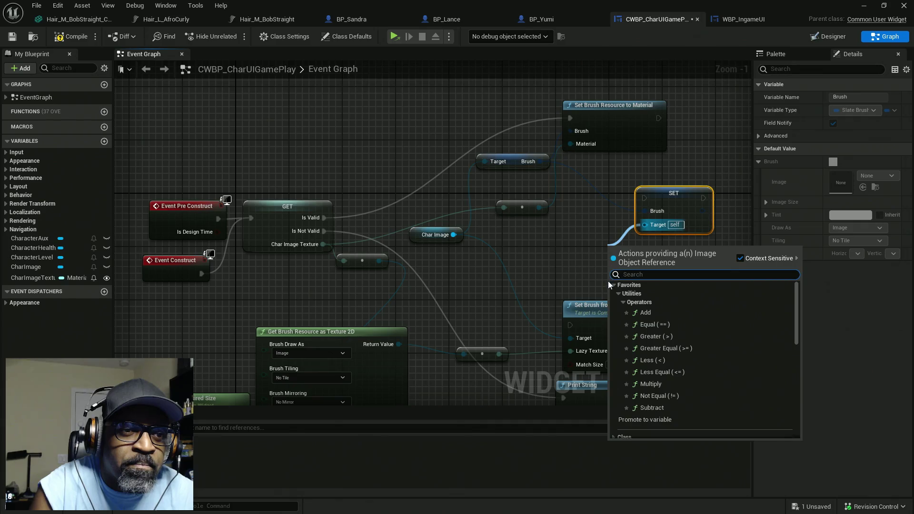
{"action": "left_click", "coordinate": [624, 302]}
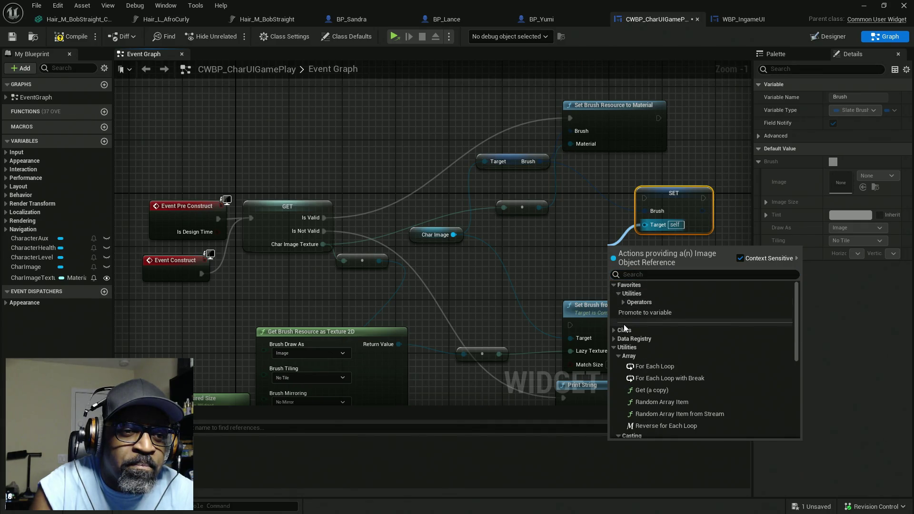
{"action": "scroll", "coordinate": [624, 328], "scroll_direction": "down", "scroll_amount": 1}
{"action": "left_click", "coordinate": [613, 315]}
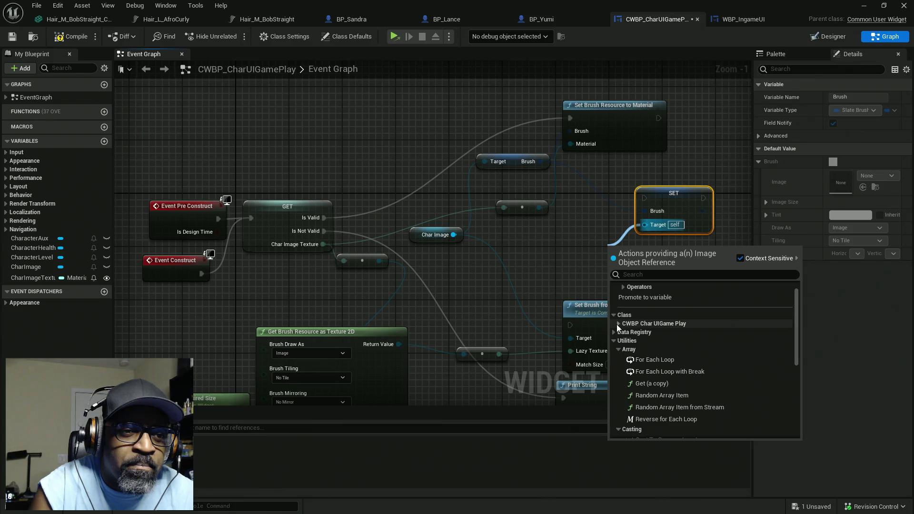
{"action": "left_click", "coordinate": [619, 324]}
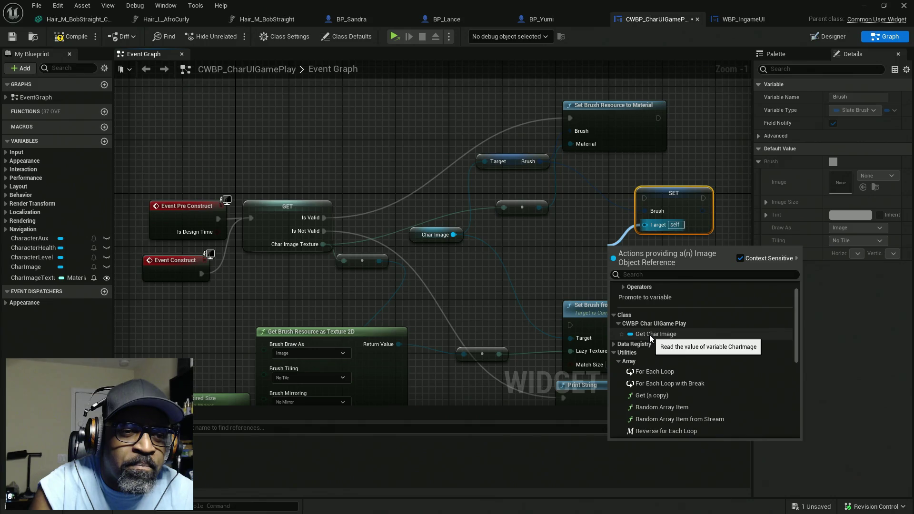
{"action": "left_click", "coordinate": [617, 354]}
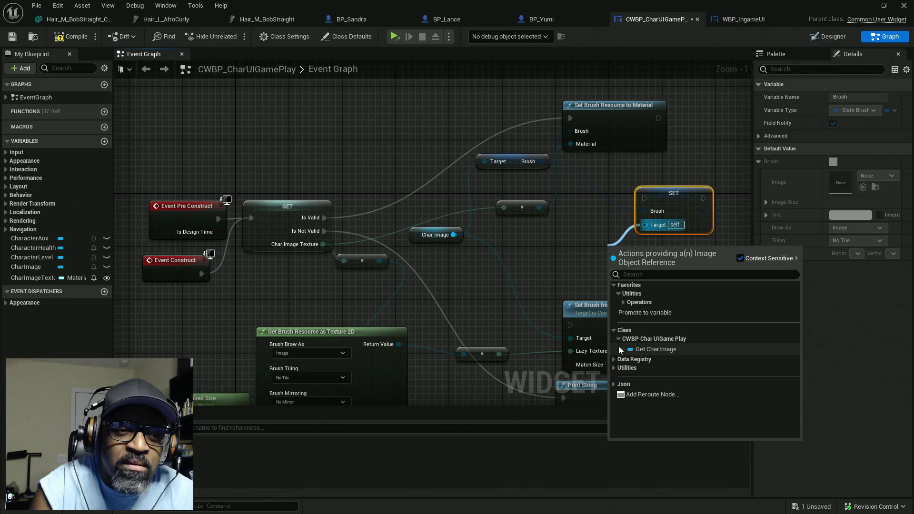
{"action": "left_click", "coordinate": [614, 370]}
{"action": "scroll", "coordinate": [660, 361], "scroll_direction": "down", "scroll_amount": 4}
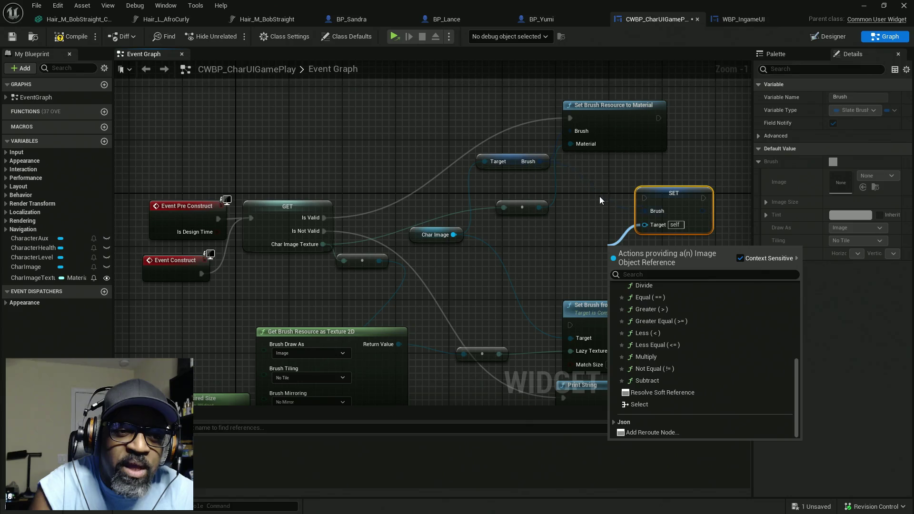
{"action": "left_click", "coordinate": [559, 207]}
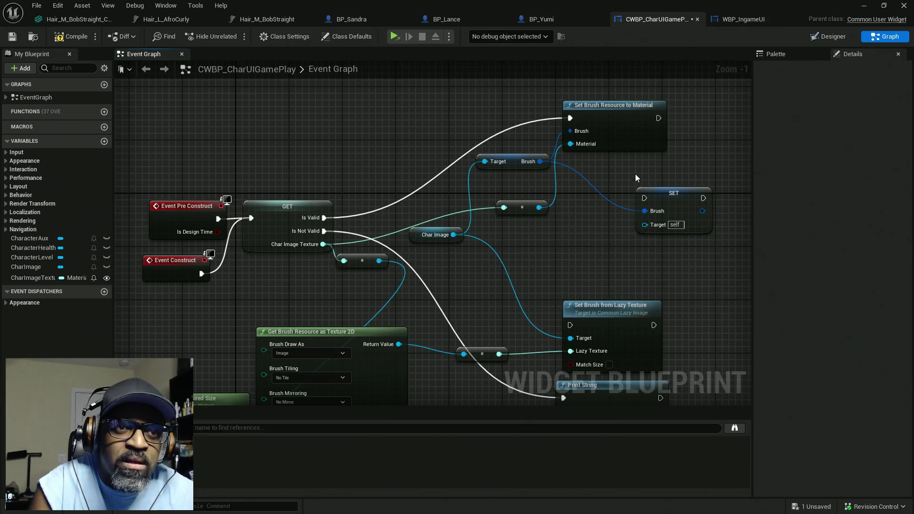
{"action": "left_click", "coordinate": [666, 229]}
Step: Replace the SET Brush node with Set members in SlateBrush from Widget > Brush, fed by the Char Image brush
{"action": "key", "text": "Delete"}
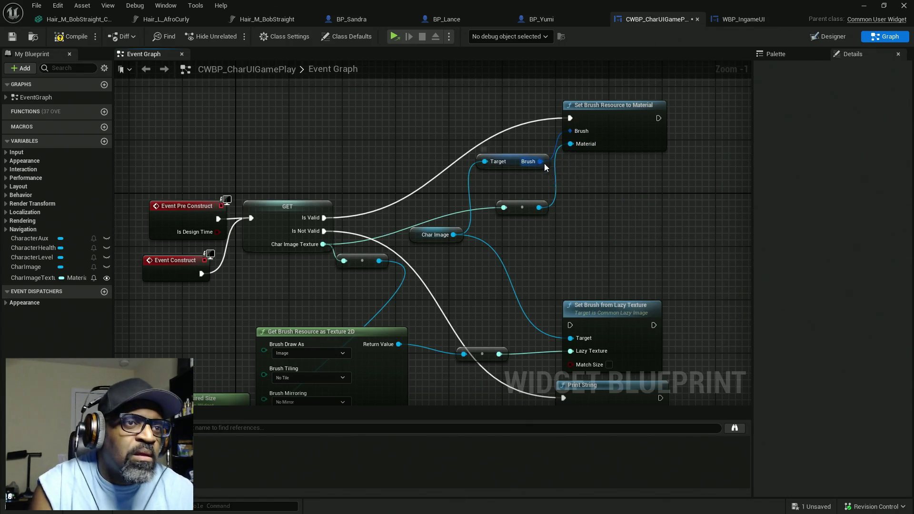
{"action": "left_click_drag", "start_coordinate": [542, 163], "coordinate": [593, 196]}
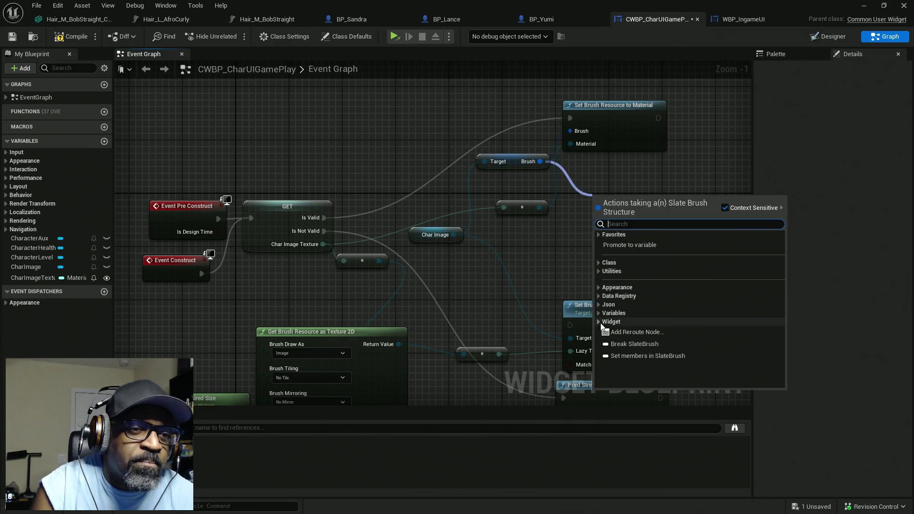
{"action": "left_click", "coordinate": [600, 324]}
{"action": "left_click", "coordinate": [604, 330]}
{"action": "scroll", "coordinate": [663, 308], "scroll_direction": "down", "scroll_amount": 2}
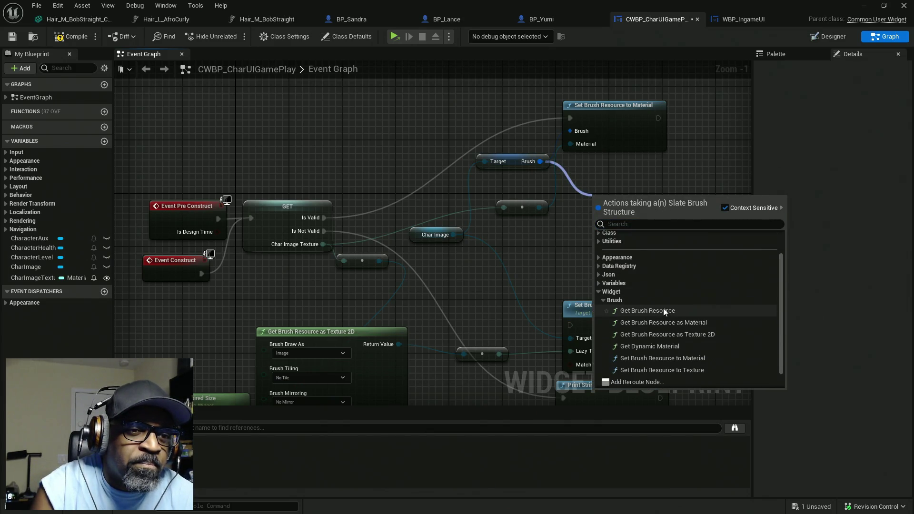
{"action": "scroll", "coordinate": [675, 351], "scroll_direction": "down", "scroll_amount": 1}
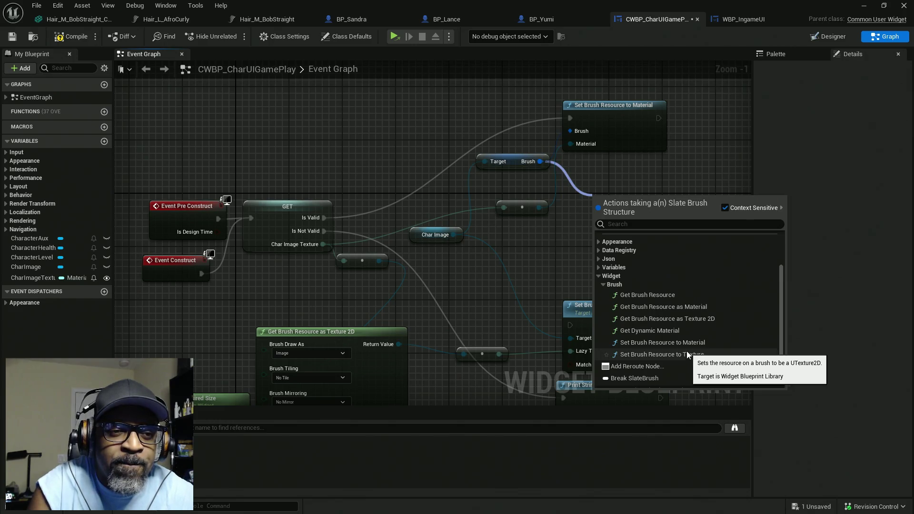
{"action": "scroll", "coordinate": [685, 352], "scroll_direction": "down", "scroll_amount": 1}
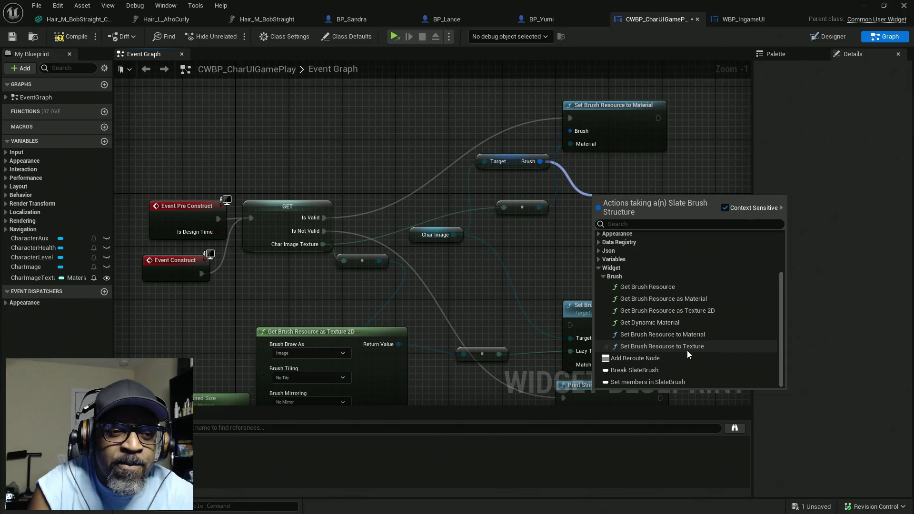
{"action": "left_click", "coordinate": [673, 383]}
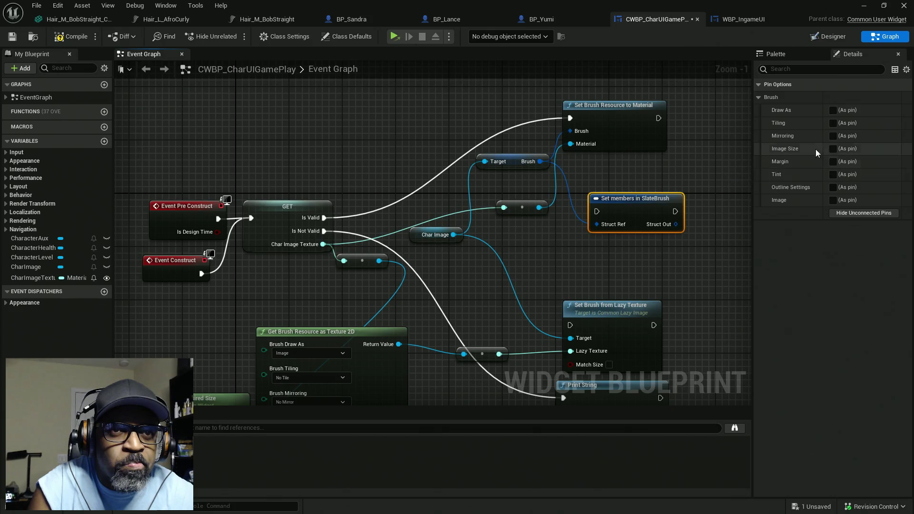
Step: Expose the SlateBrush node's Image as a pin and wire the texture into it
{"action": "left_click", "coordinate": [833, 110]}
{"action": "left_click", "coordinate": [656, 246]}
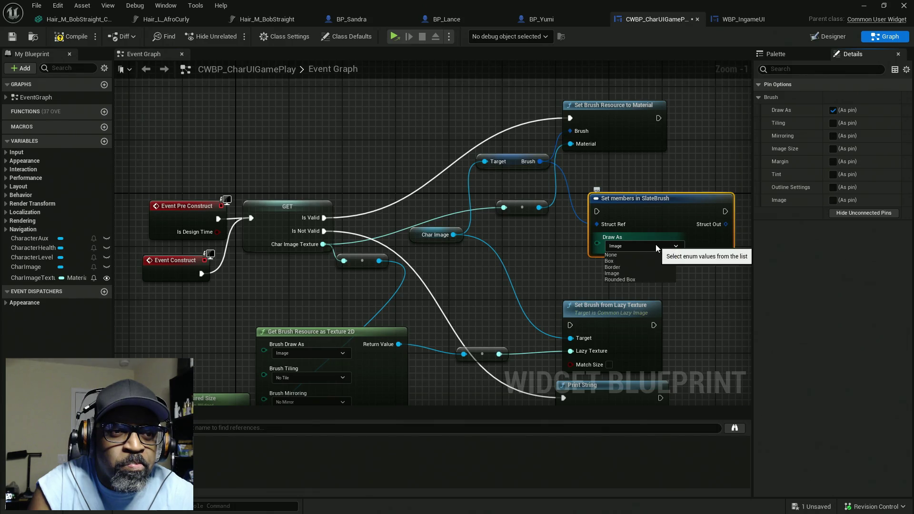
{"action": "left_click", "coordinate": [656, 244]}
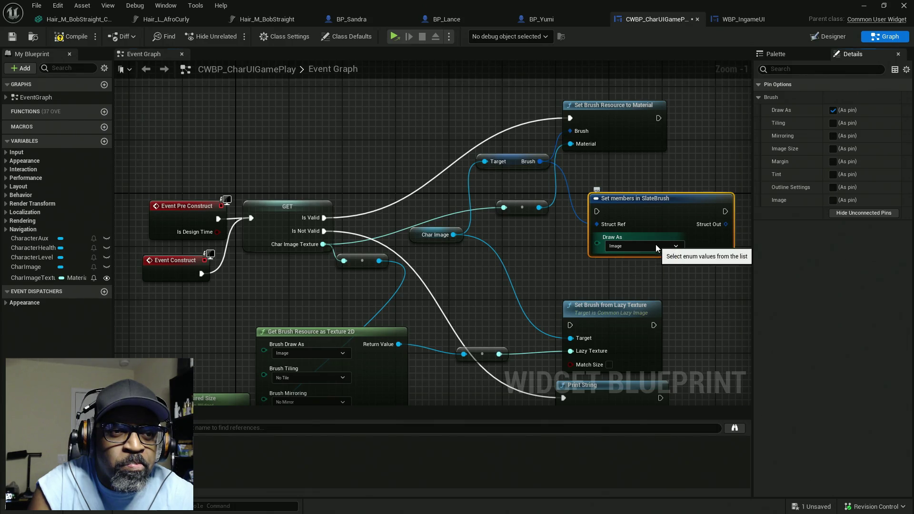
{"action": "left_click", "coordinate": [833, 110]}
{"action": "left_click", "coordinate": [833, 200]}
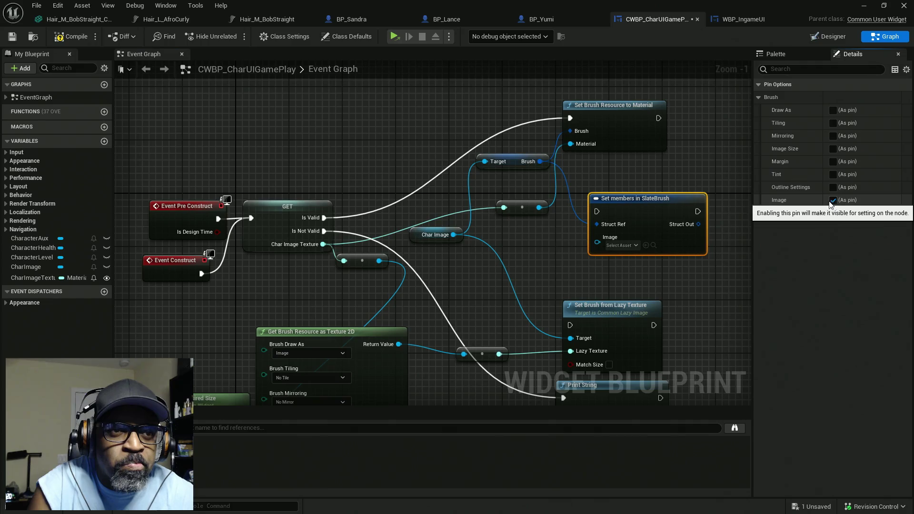
{"action": "left_click", "coordinate": [631, 246]}
{"action": "mouse_move", "coordinate": [597, 245]}
{"action": "left_mouse_down"}
{"action": "mouse_move", "coordinate": [427, 258]}
{"action": "mouse_move", "coordinate": [503, 236]}
{"action": "mouse_move", "coordinate": [541, 211]}
{"action": "left_mouse_up"}
Step: Rearrange the nodes, route Is Valid's execution into Set members in SlateBrush, and compile
{"action": "left_click_drag", "start_coordinate": [633, 176], "coordinate": [572, 216]}
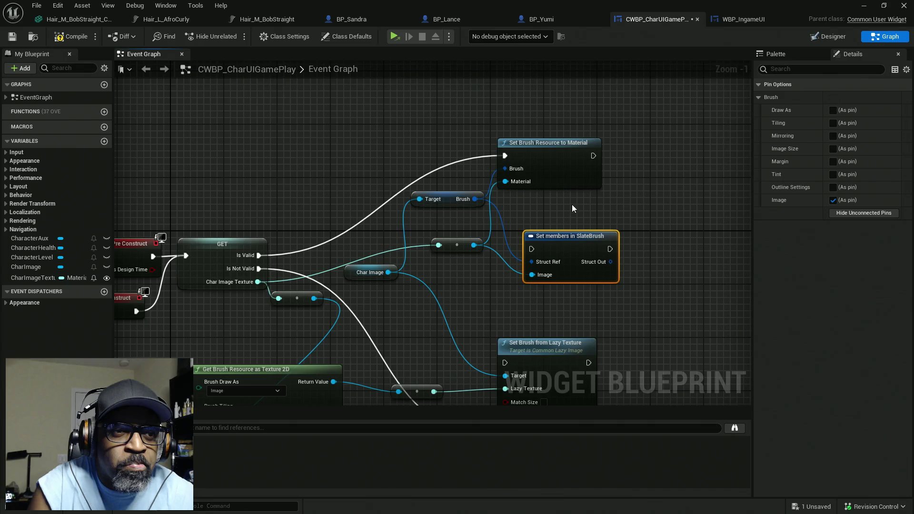
{"action": "left_click_drag", "start_coordinate": [571, 161], "coordinate": [649, 161]}
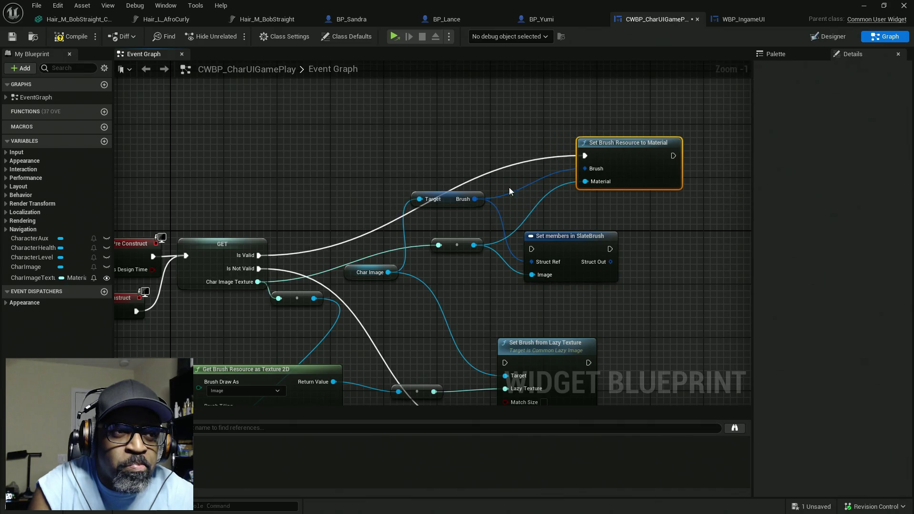
{"action": "left_click_drag", "start_coordinate": [447, 199], "coordinate": [448, 212]}
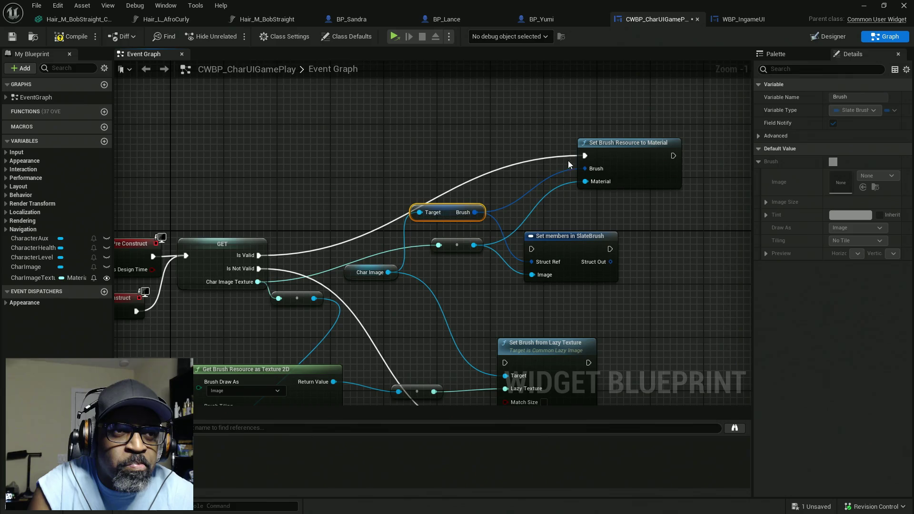
{"action": "mouse_move", "coordinate": [584, 156]}
{"action": "left_mouse_down"}
{"action": "mouse_move", "coordinate": [528, 222]}
{"action": "mouse_move", "coordinate": [532, 251]}
{"action": "left_mouse_up"}
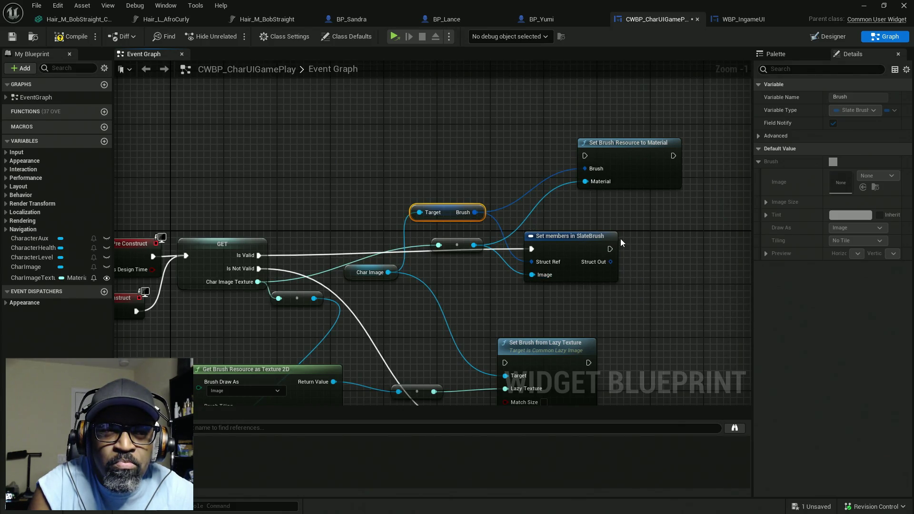
{"action": "left_click", "coordinate": [84, 40]}
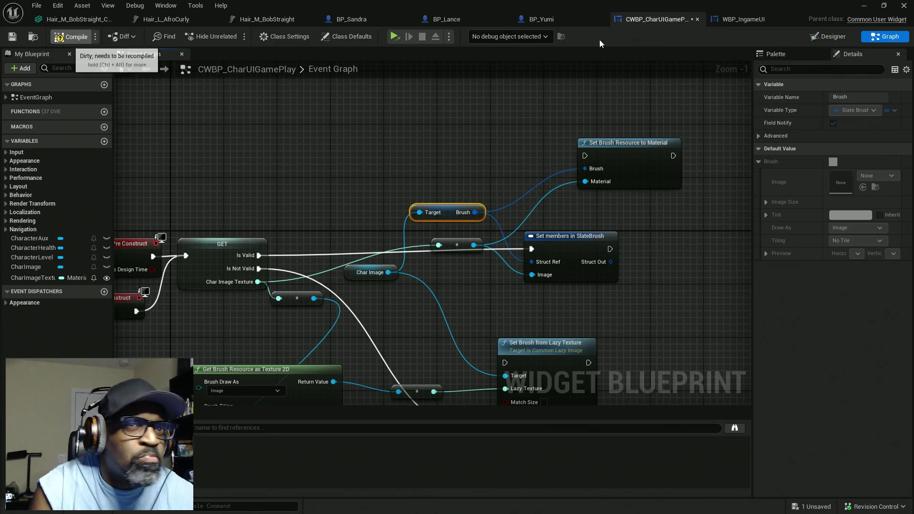
Step: Review LanceUI's Details in WBP_IngameUI, including its Color and Opacity settings
{"action": "left_click", "coordinate": [734, 21]}
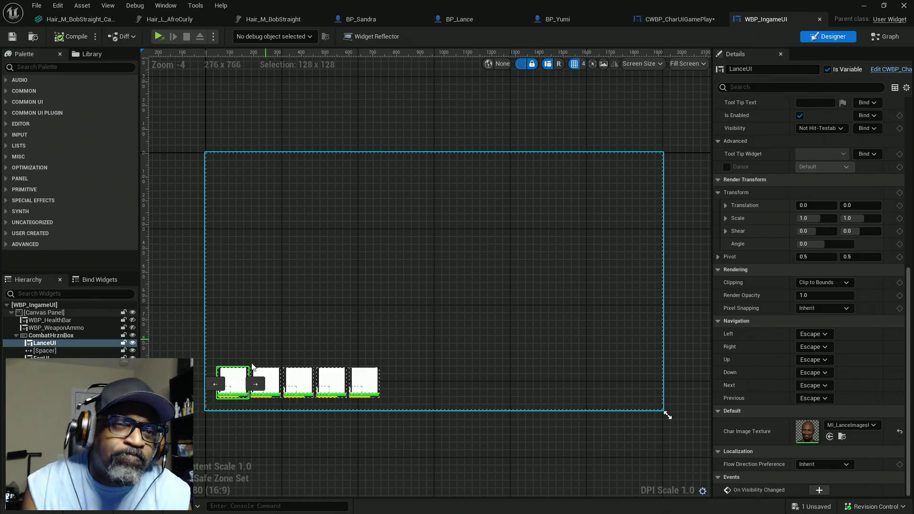
{"action": "scroll", "coordinate": [800, 231], "scroll_direction": "up", "scroll_amount": 5}
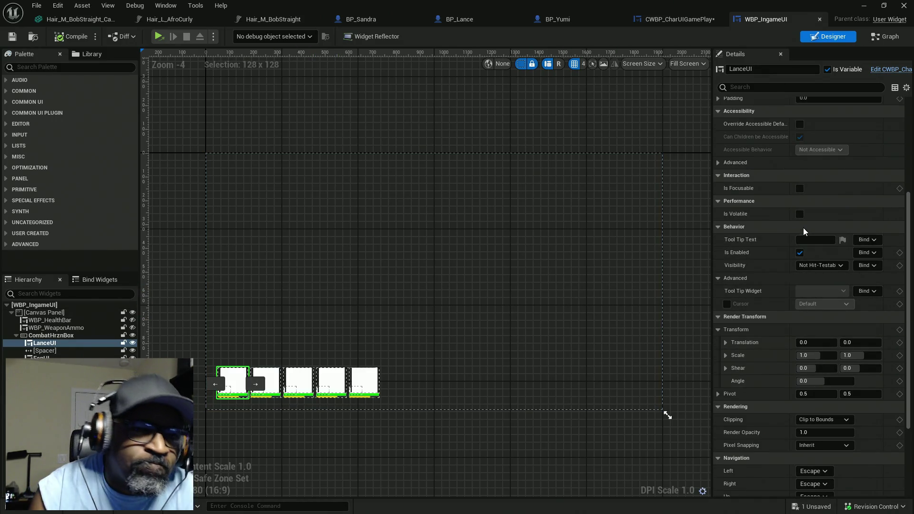
{"action": "scroll", "coordinate": [796, 230], "scroll_direction": "up", "scroll_amount": 1}
{"action": "scroll", "coordinate": [762, 267], "scroll_direction": "up", "scroll_amount": 2}
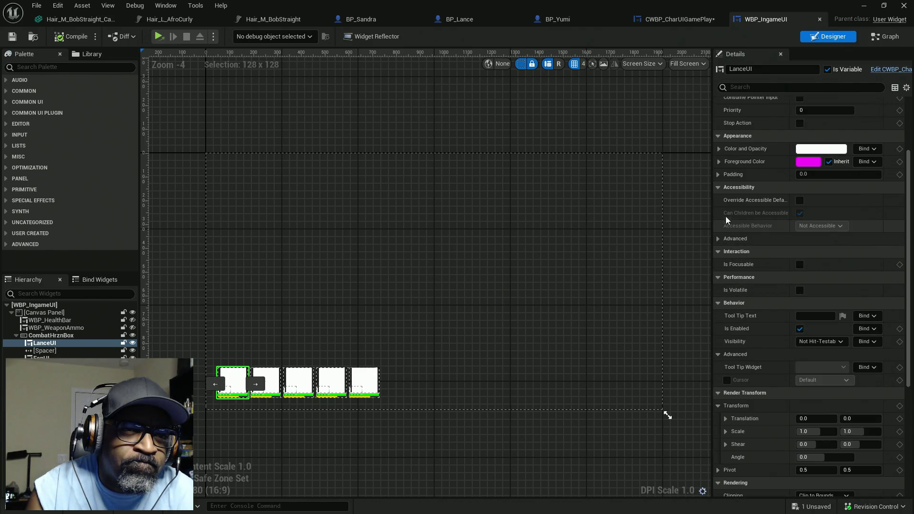
{"action": "left_click", "coordinate": [719, 149]}
{"action": "left_click", "coordinate": [719, 149]}
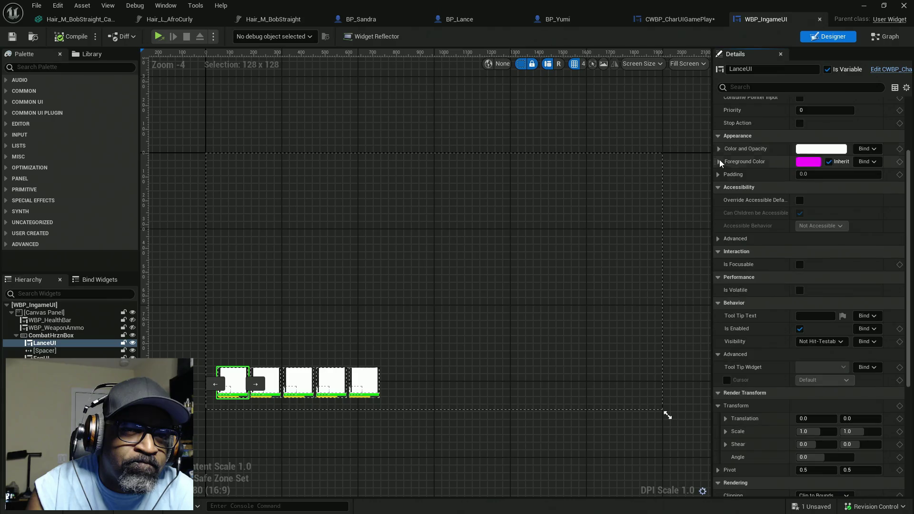
{"action": "scroll", "coordinate": [721, 161], "scroll_direction": "up", "scroll_amount": 3}
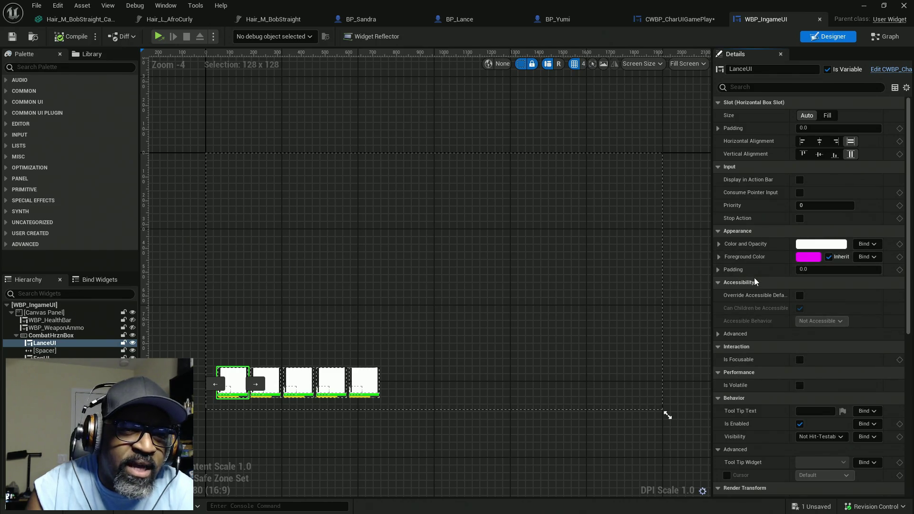
Step: Check LanceUI's advanced accessibility options, then return to CWBP_CharUIGamePlay's Designer
{"action": "left_click", "coordinate": [720, 336]}
{"action": "left_click", "coordinate": [721, 336]}
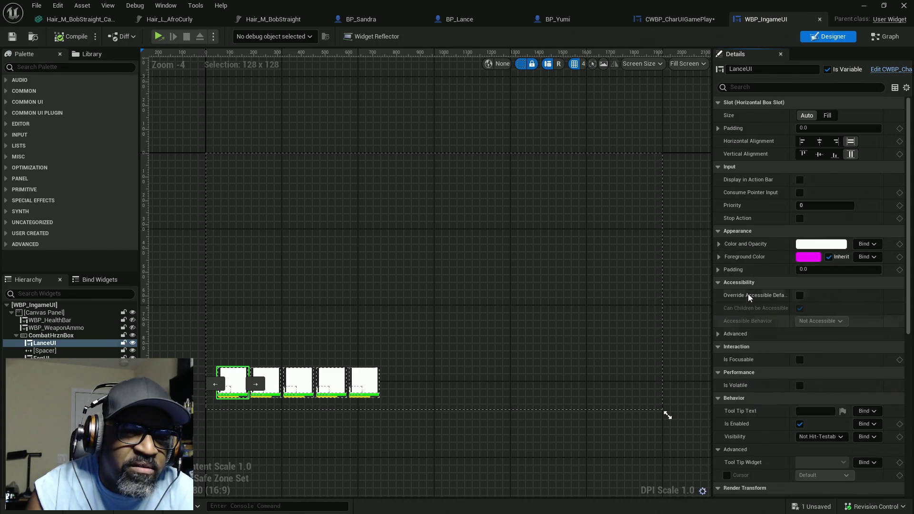
{"action": "scroll", "coordinate": [746, 300], "scroll_direction": "down", "scroll_amount": 2}
{"action": "left_click", "coordinate": [723, 304]}
{"action": "left_click", "coordinate": [723, 305]}
{"action": "scroll", "coordinate": [765, 247], "scroll_direction": "down", "scroll_amount": 5}
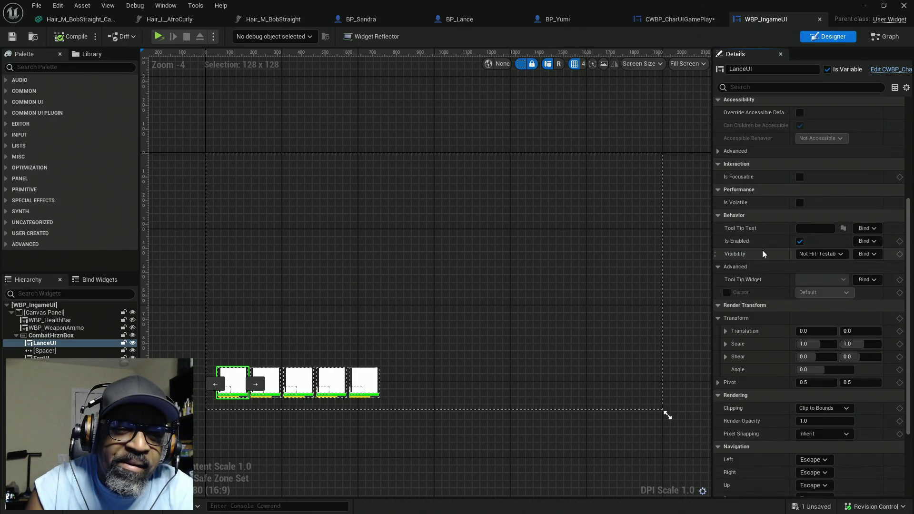
{"action": "scroll", "coordinate": [763, 252], "scroll_direction": "down", "scroll_amount": 3}
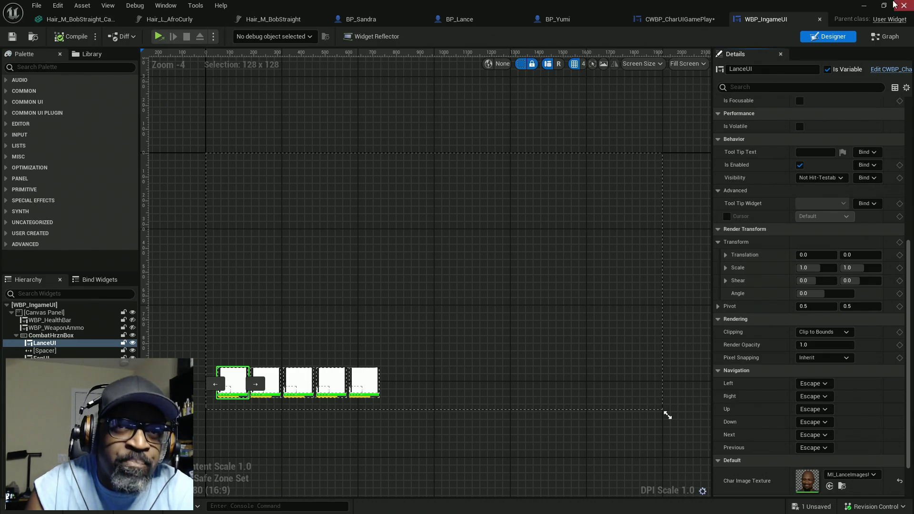
{"action": "left_click", "coordinate": [672, 20]}
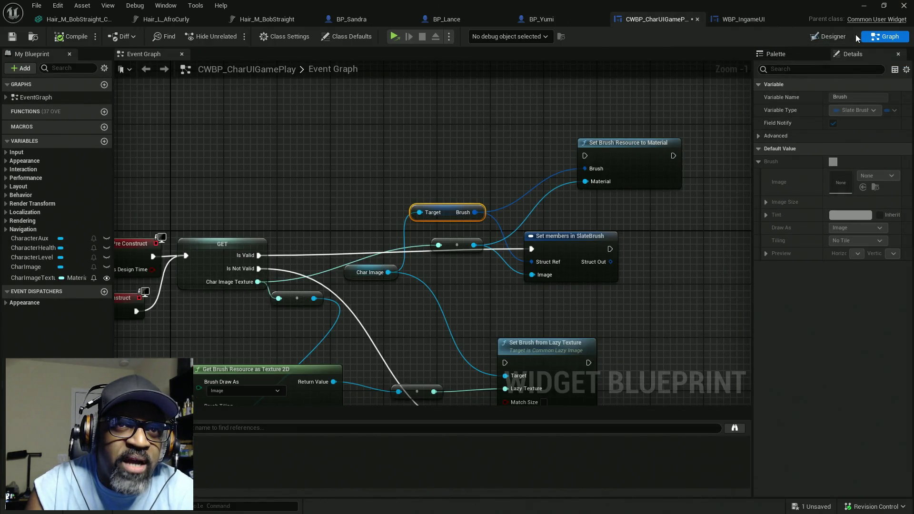
{"action": "left_click", "coordinate": [838, 37]}
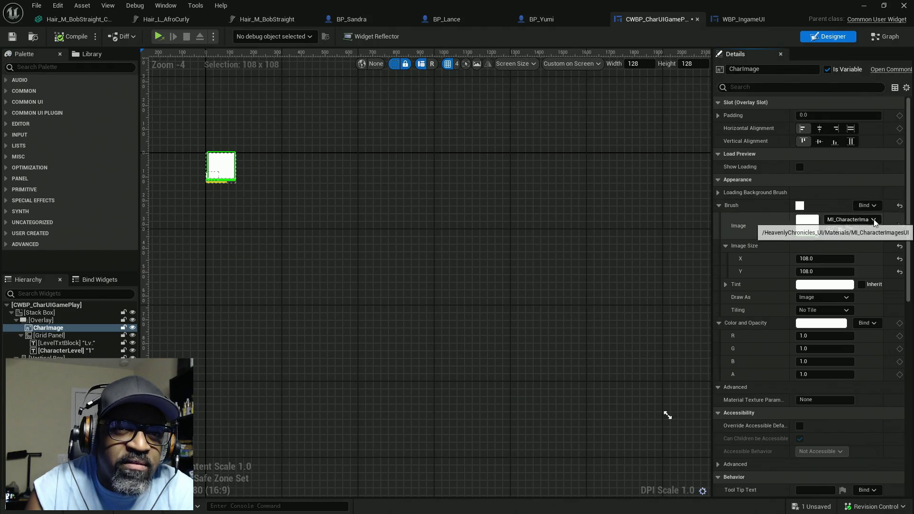
Step: Create a binding on CharImage's Brush property, producing the Get_CharImage_Brush function
{"action": "left_click", "coordinate": [870, 206]}
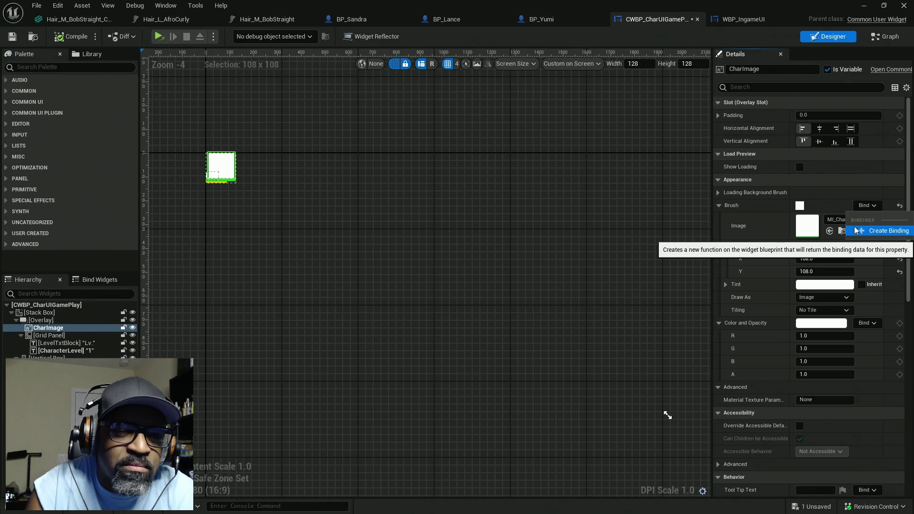
{"action": "key", "text": "Escape"}
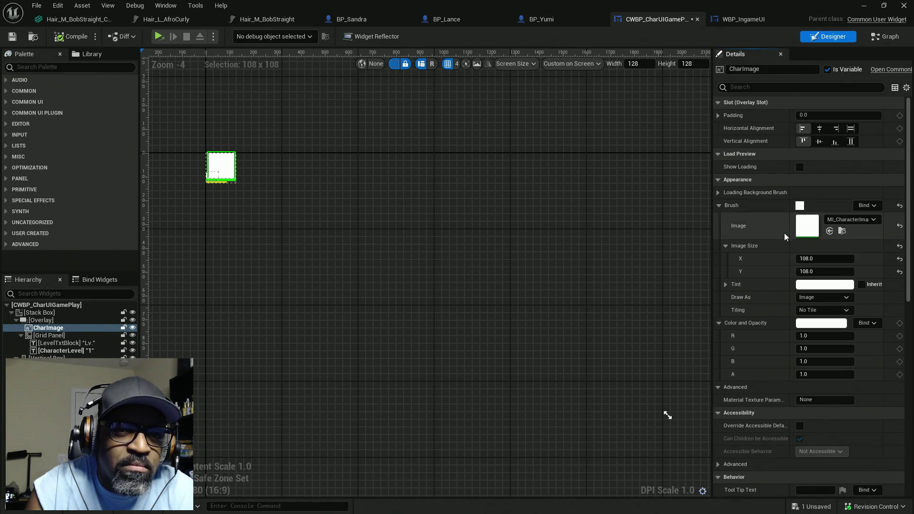
{"action": "left_click", "coordinate": [876, 205]}
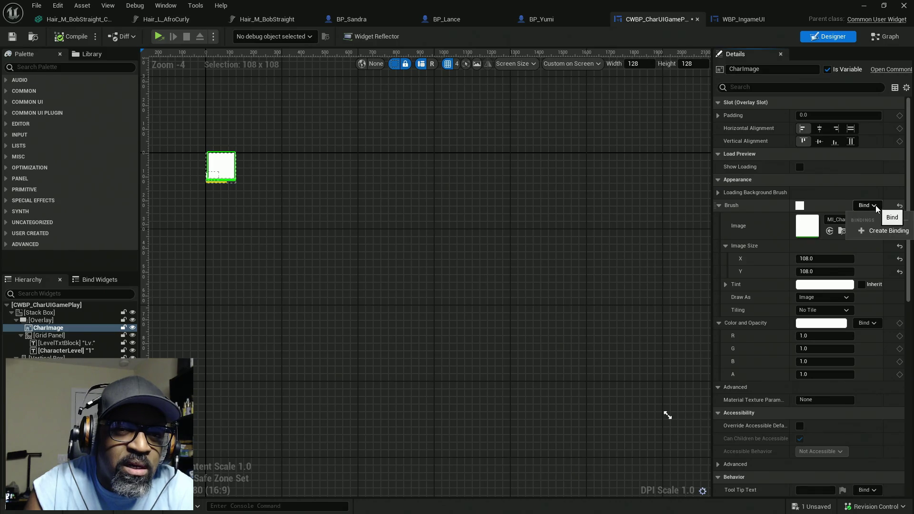
{"action": "left_click", "coordinate": [869, 232]}
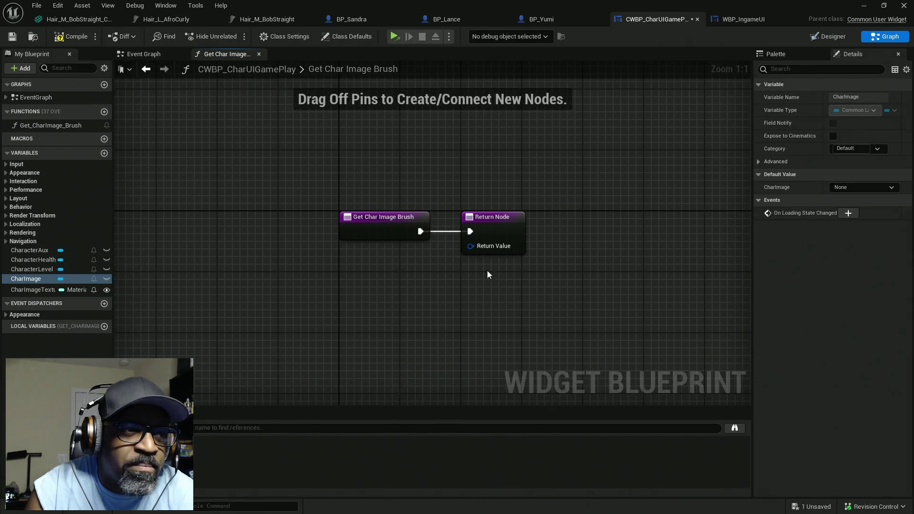
Step: Add a Make Brush from Material node feeding the function's Return Node
{"action": "mouse_move", "coordinate": [495, 231]}
{"action": "left_mouse_down"}
{"action": "mouse_move", "coordinate": [648, 231]}
{"action": "mouse_move", "coordinate": [596, 292]}
{"action": "left_mouse_up"}
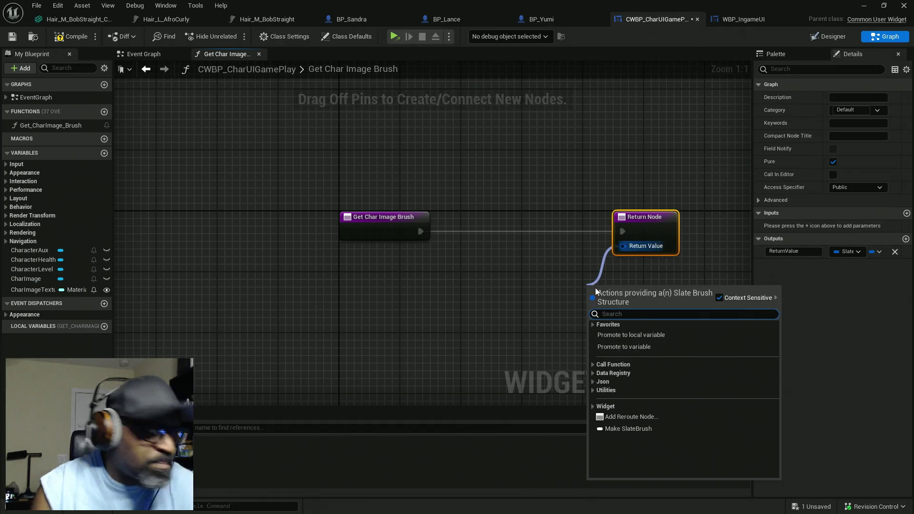
{"action": "type", "text": "make"}
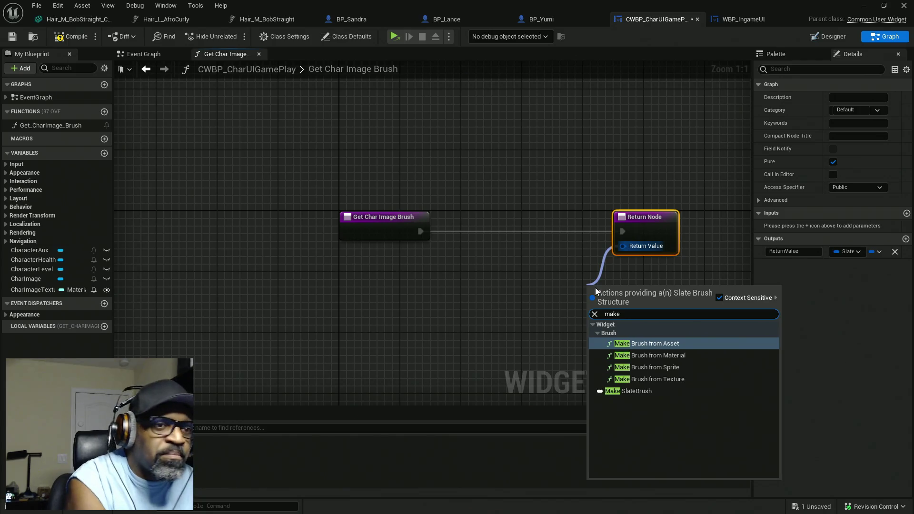
{"action": "left_click", "coordinate": [641, 357]}
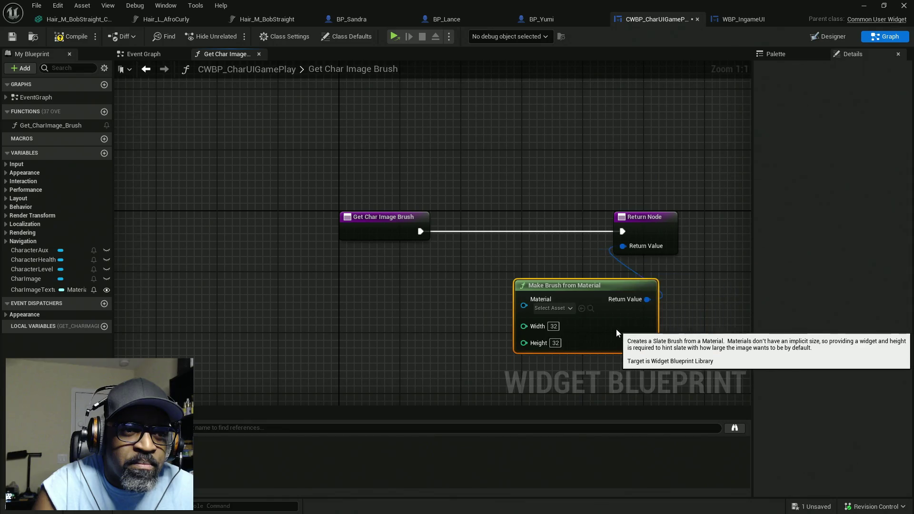
{"action": "left_click_drag", "start_coordinate": [662, 239], "coordinate": [711, 239]}
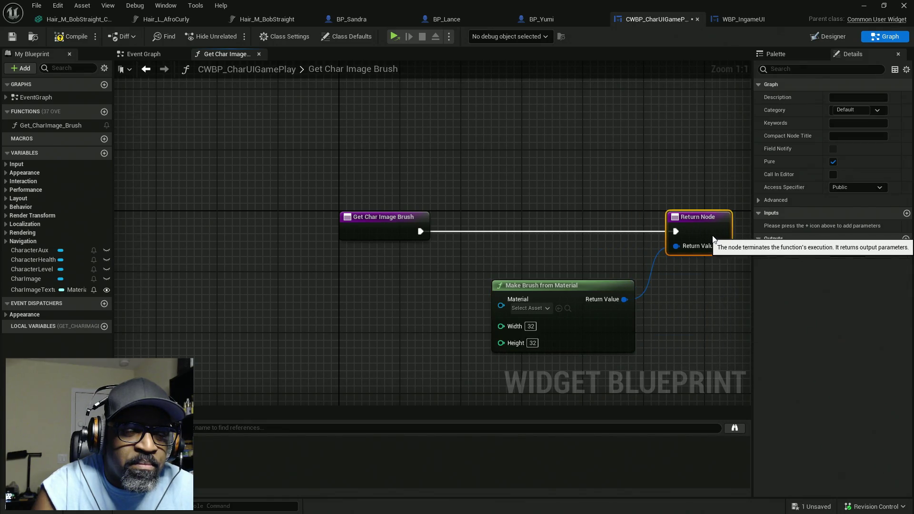
{"action": "mouse_move", "coordinate": [629, 299]}
{"action": "left_mouse_down"}
{"action": "mouse_move", "coordinate": [640, 292]}
{"action": "mouse_move", "coordinate": [657, 311]}
{"action": "left_mouse_up"}
Step: Add a validated CharImageTexture get and wire it into the brush's Material input
{"action": "mouse_move", "coordinate": [33, 289]}
{"action": "left_mouse_down"}
{"action": "mouse_move", "coordinate": [423, 317]}
{"action": "mouse_move", "coordinate": [293, 330]}
{"action": "mouse_move", "coordinate": [319, 284]}
{"action": "mouse_move", "coordinate": [321, 239]}
{"action": "mouse_move", "coordinate": [230, 239]}
{"action": "left_mouse_up"}
{"action": "right_click", "coordinate": [284, 339]}
{"action": "left_click", "coordinate": [327, 328]}
{"action": "left_click_drag", "start_coordinate": [425, 216], "coordinate": [524, 285]}
{"action": "left_click_drag", "start_coordinate": [545, 230], "coordinate": [628, 230]}
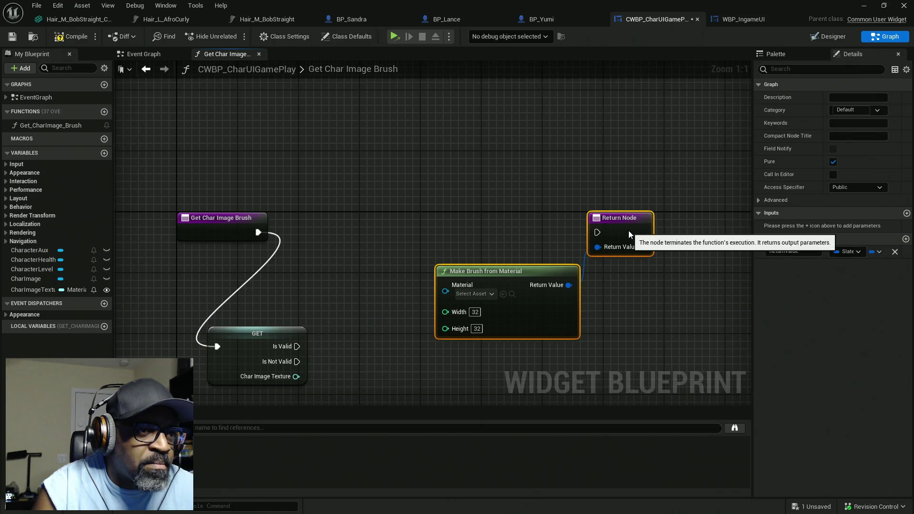
{"action": "mouse_move", "coordinate": [257, 337]}
{"action": "left_mouse_down"}
{"action": "mouse_move", "coordinate": [341, 245]}
{"action": "mouse_move", "coordinate": [342, 222]}
{"action": "mouse_move", "coordinate": [597, 233]}
{"action": "left_mouse_up"}
{"action": "mouse_move", "coordinate": [388, 261]}
{"action": "left_mouse_down"}
{"action": "mouse_move", "coordinate": [470, 310]}
{"action": "mouse_move", "coordinate": [457, 310]}
{"action": "left_mouse_up"}
{"action": "left_click_drag", "start_coordinate": [310, 242], "coordinate": [347, 270]}
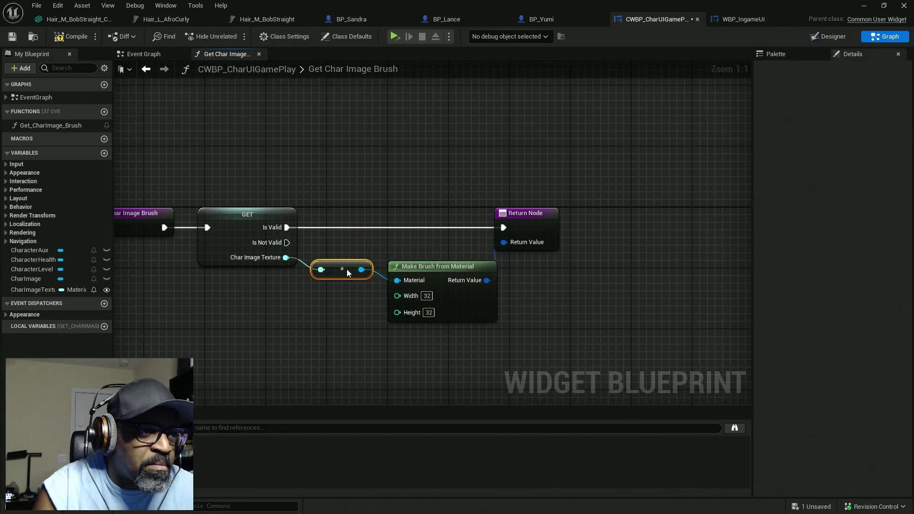
{"action": "left_click", "coordinate": [841, 36]}
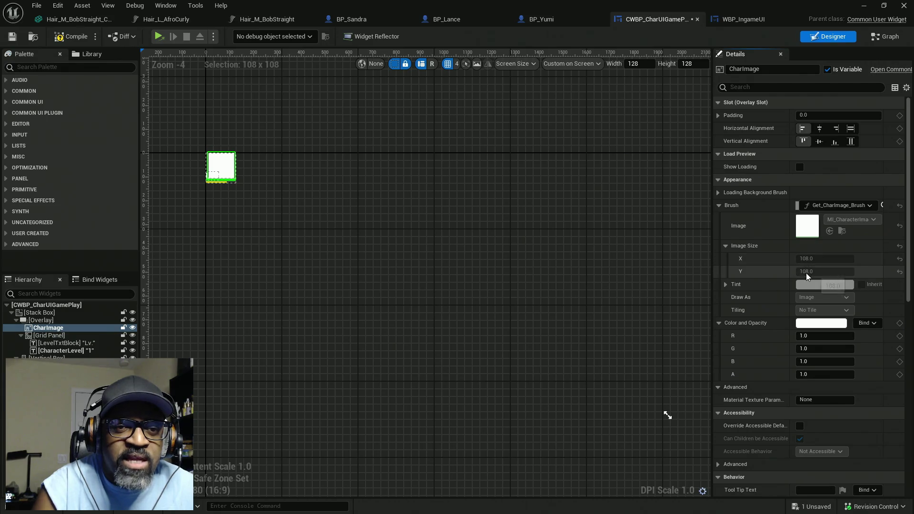
Step: Set the Make Brush Width and Height to 108, then compile and save the widget
{"action": "left_click", "coordinate": [745, 19]}
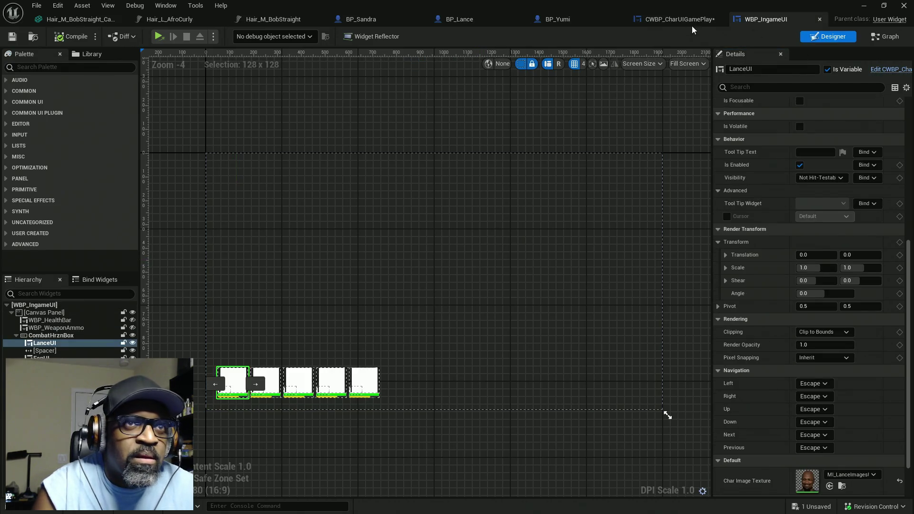
{"action": "left_click", "coordinate": [674, 19]}
{"action": "left_click", "coordinate": [886, 36]}
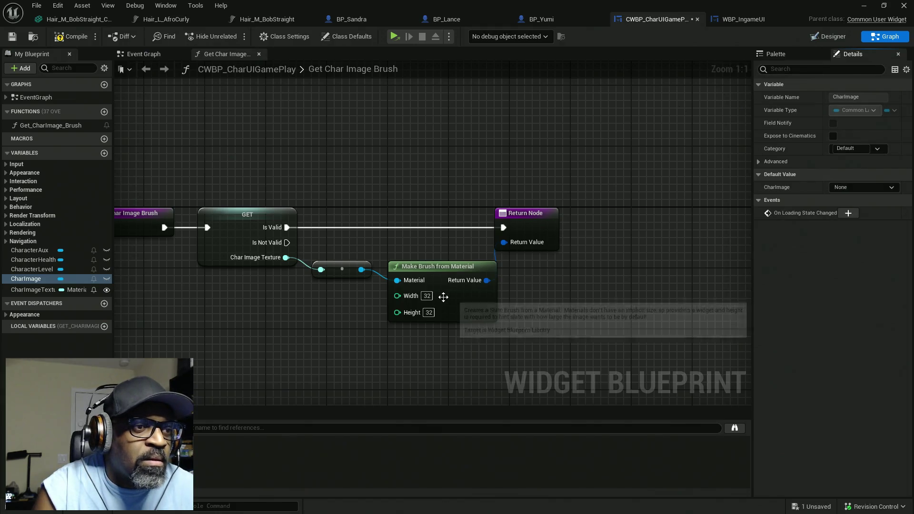
{"action": "left_click", "coordinate": [427, 296]}
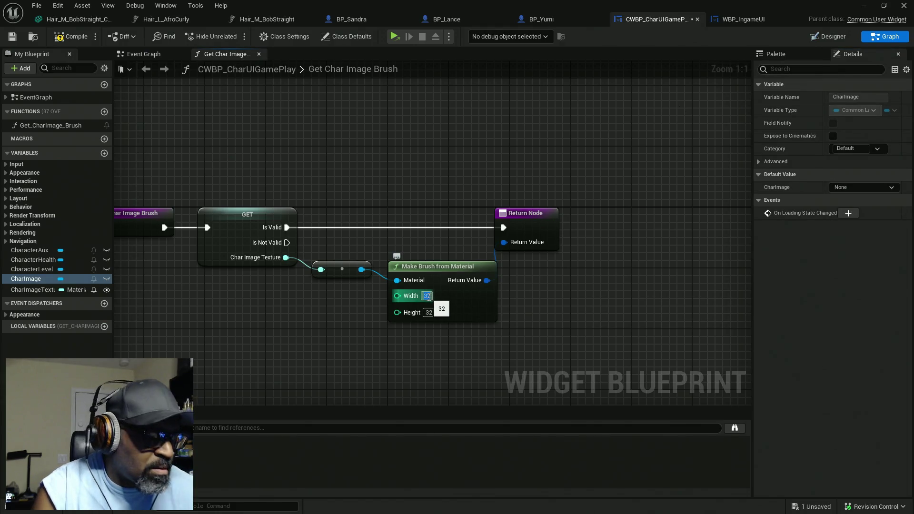
{"action": "type", "text": "108"}
{"action": "left_click", "coordinate": [429, 313]}
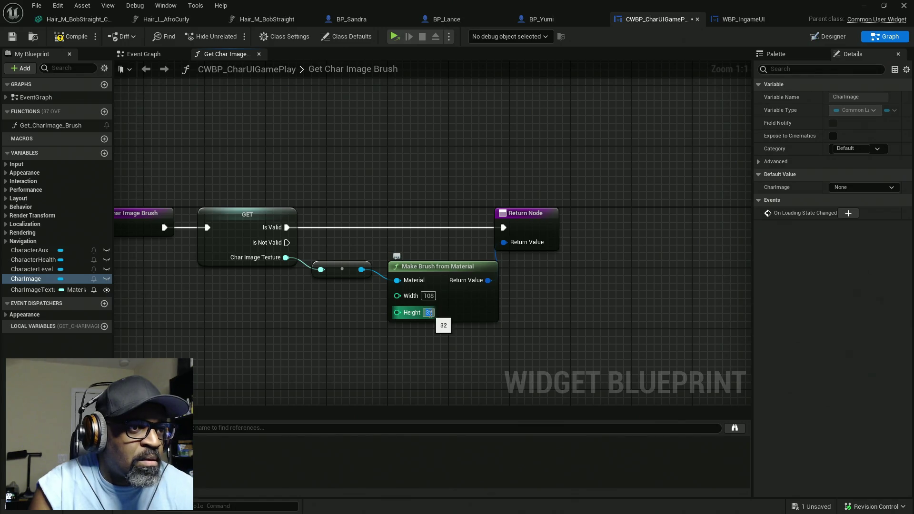
{"action": "type", "text": "8"}
{"action": "key", "text": "Return"}
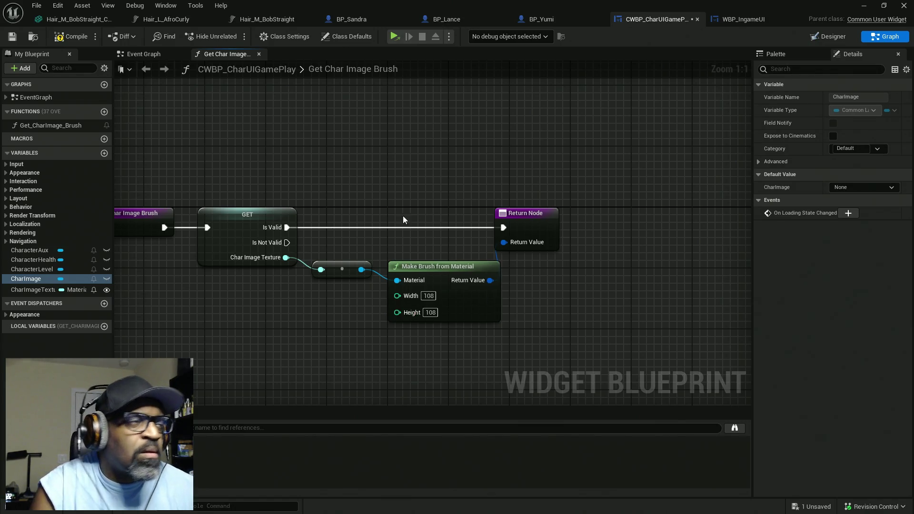
{"action": "left_click", "coordinate": [59, 35]}
{"action": "key", "text": "ctrl+s"}
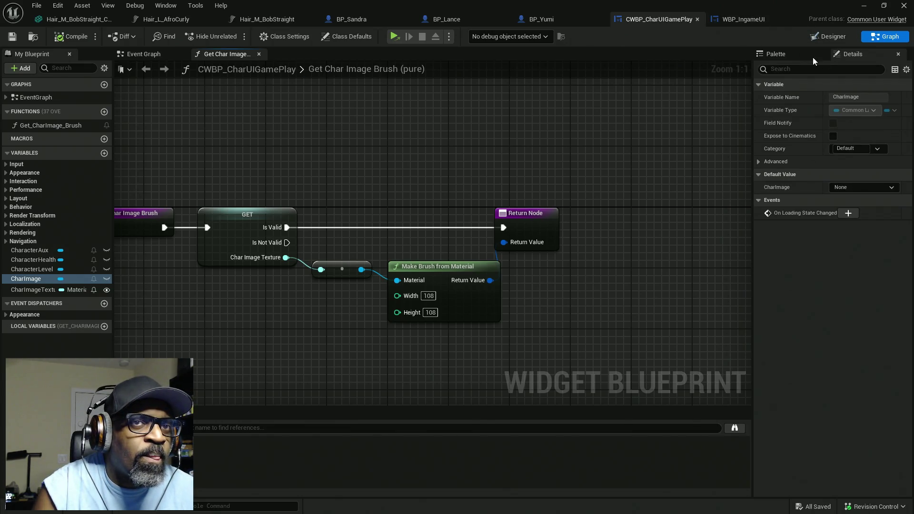
Step: Place a Get Char Image Brush call node in the Event Graph
{"action": "left_click", "coordinate": [835, 37]}
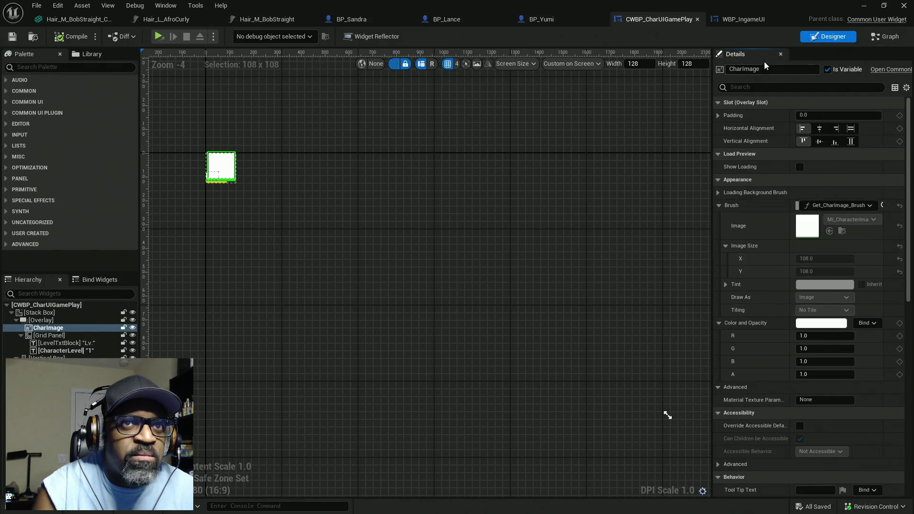
{"action": "left_click", "coordinate": [736, 20]}
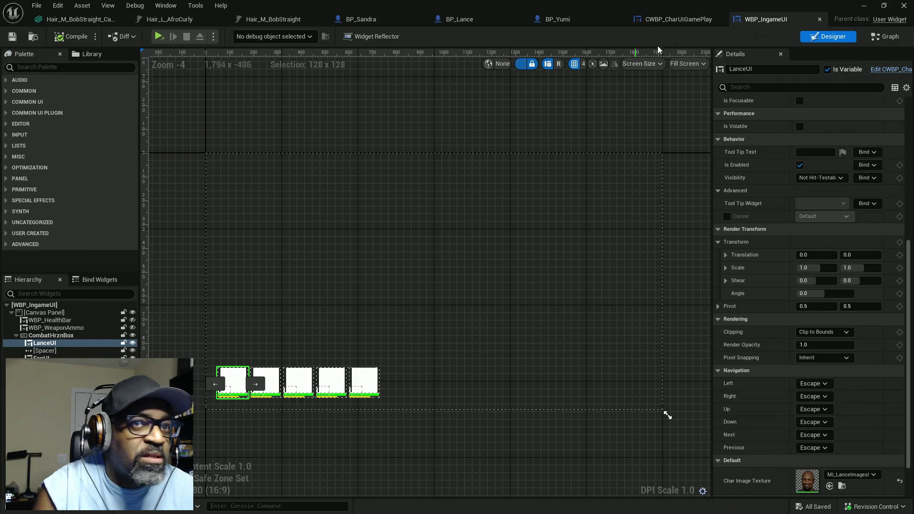
{"action": "left_click", "coordinate": [674, 19]}
{"action": "left_click", "coordinate": [885, 37]}
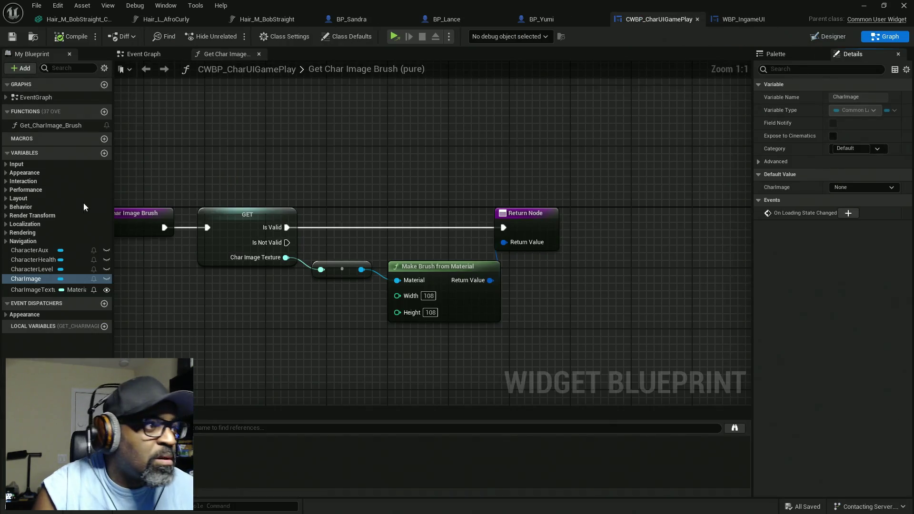
{"action": "left_click", "coordinate": [58, 127]}
{"action": "mouse_move", "coordinate": [280, 185]}
{"action": "left_mouse_down"}
{"action": "mouse_move", "coordinate": [381, 182]}
{"action": "mouse_move", "coordinate": [386, 202]}
{"action": "left_mouse_up"}
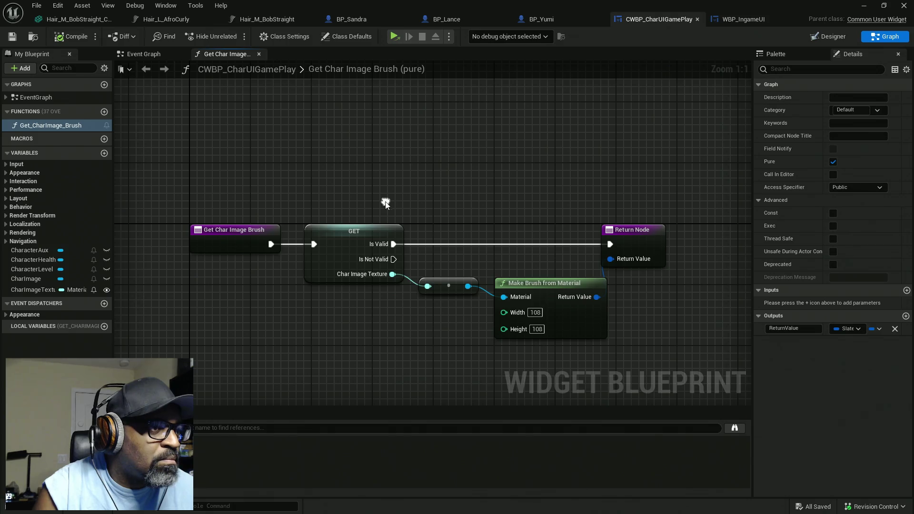
{"action": "left_click", "coordinate": [143, 54]}
{"action": "mouse_move", "coordinate": [332, 145]}
{"action": "left_mouse_down"}
{"action": "mouse_move", "coordinate": [338, 196]}
{"action": "mouse_move", "coordinate": [432, 173]}
{"action": "left_mouse_up"}
{"action": "mouse_move", "coordinate": [36, 126]}
{"action": "left_mouse_down"}
{"action": "mouse_move", "coordinate": [427, 133]}
{"action": "mouse_move", "coordinate": [386, 160]}
{"action": "left_mouse_up"}
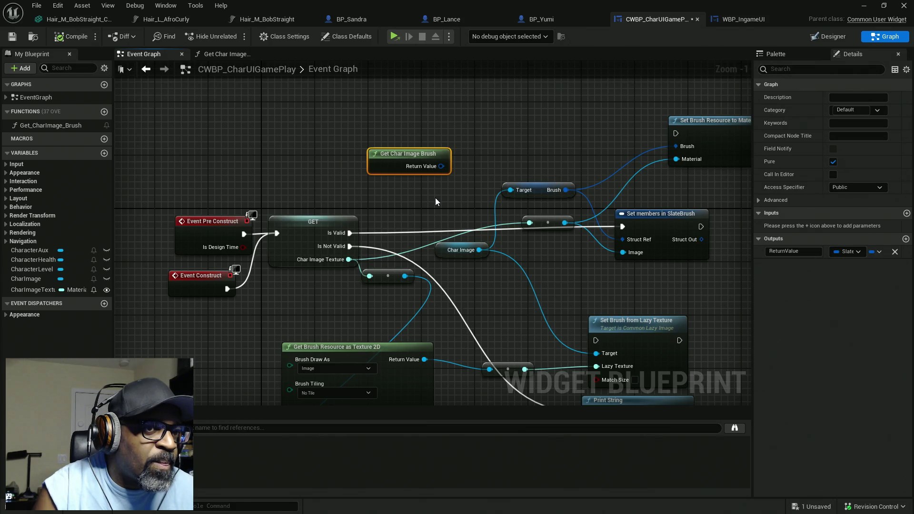
Step: Delete the Get Char Image Brush node, compile, and untick Pure on Get_CharImage_Brush
{"action": "left_click_drag", "start_coordinate": [459, 126], "coordinate": [416, 194]}
{"action": "key", "text": "Delete"}
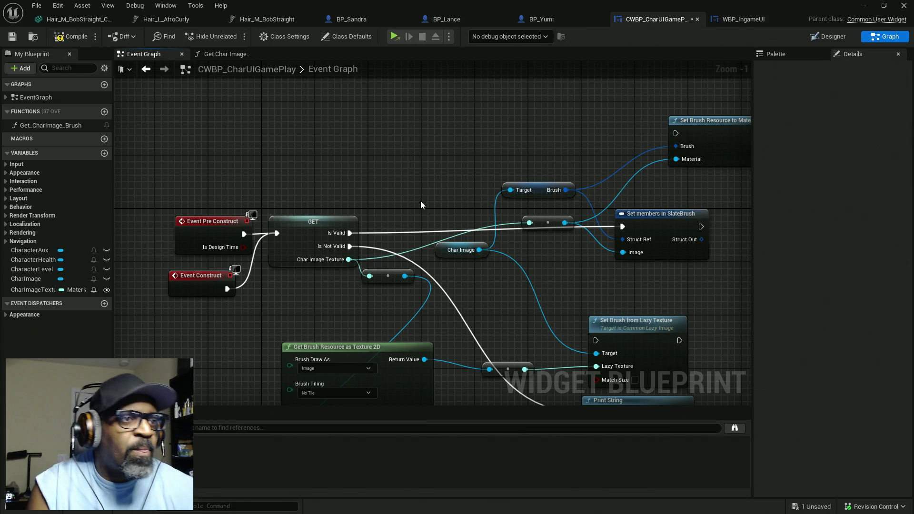
{"action": "left_click", "coordinate": [74, 36]}
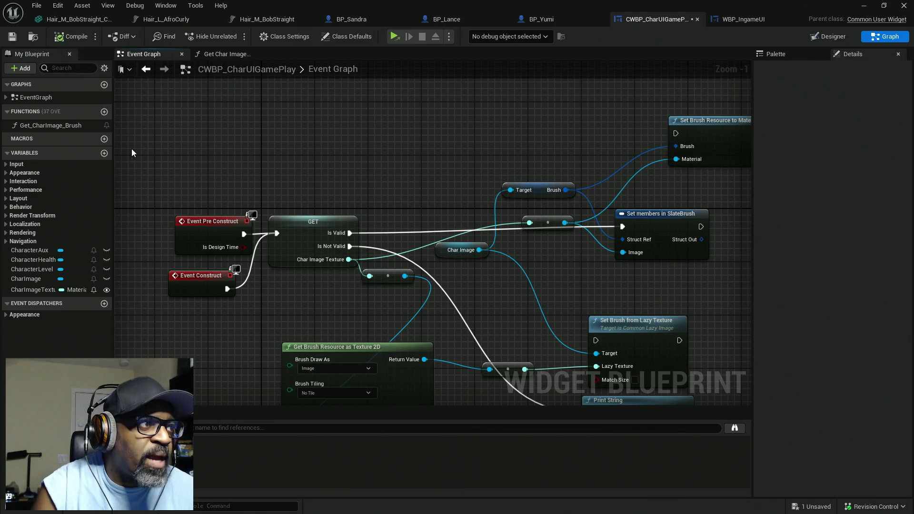
{"action": "left_click", "coordinate": [47, 125]}
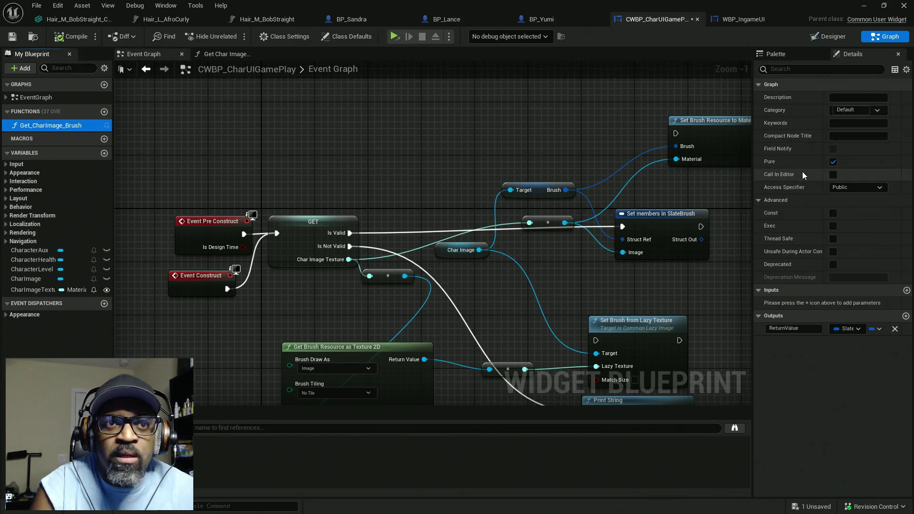
{"action": "left_click", "coordinate": [833, 162]}
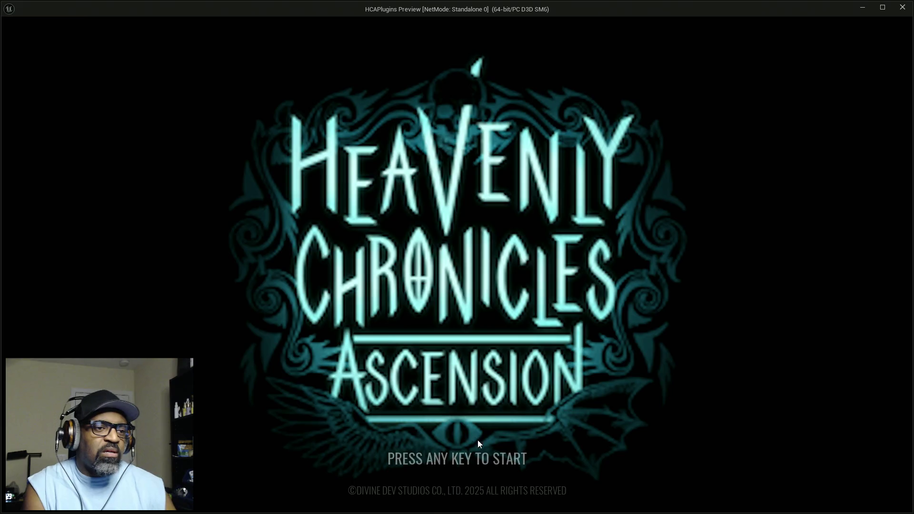
Step: Get past the title screen, choose the first Singleplayer save slot, and confirm overwriting it
{"action": "left_click", "coordinate": [490, 439]}
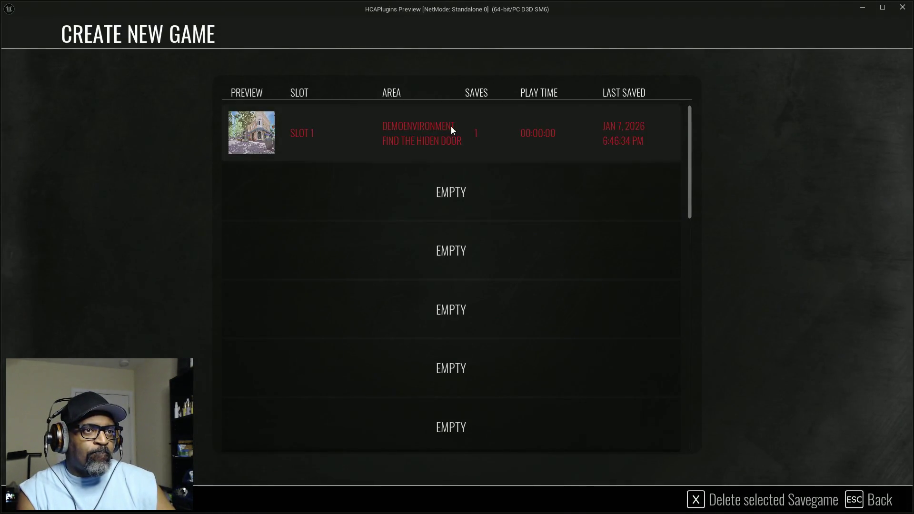
{"action": "left_click", "coordinate": [450, 127]}
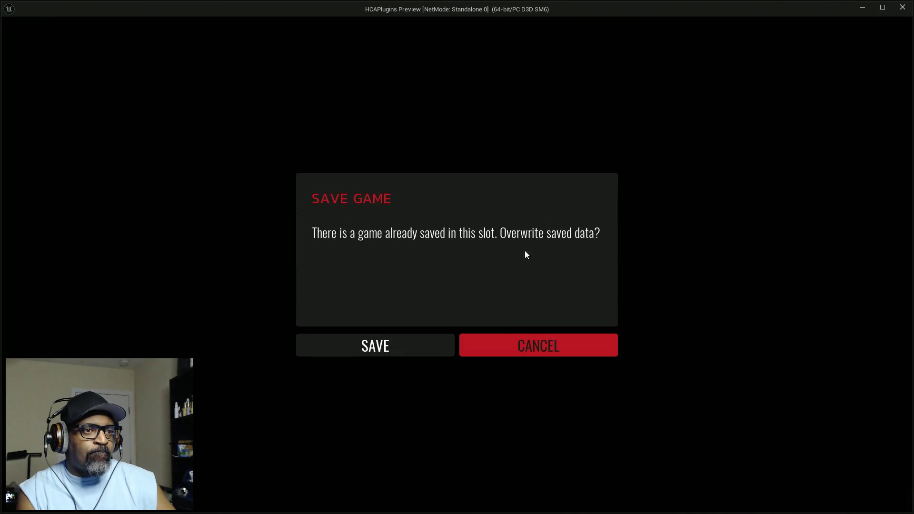
{"action": "left_click", "coordinate": [426, 342]}
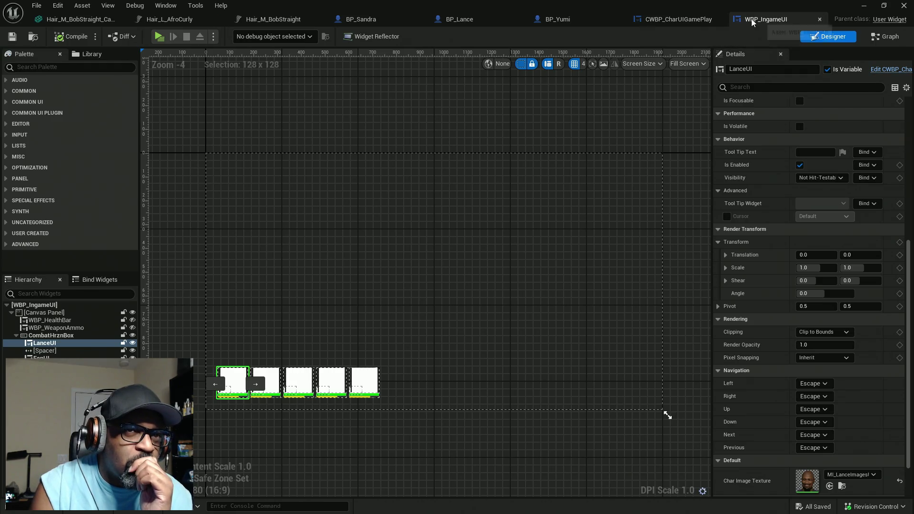
Step: Open the MI_LanceImagesUI material instance, then return to CWBP_CharUIGamePlay's Event Graph
{"action": "scroll", "coordinate": [806, 466], "scroll_direction": "down", "scroll_amount": 2}
{"action": "double_click", "coordinate": [807, 436]}
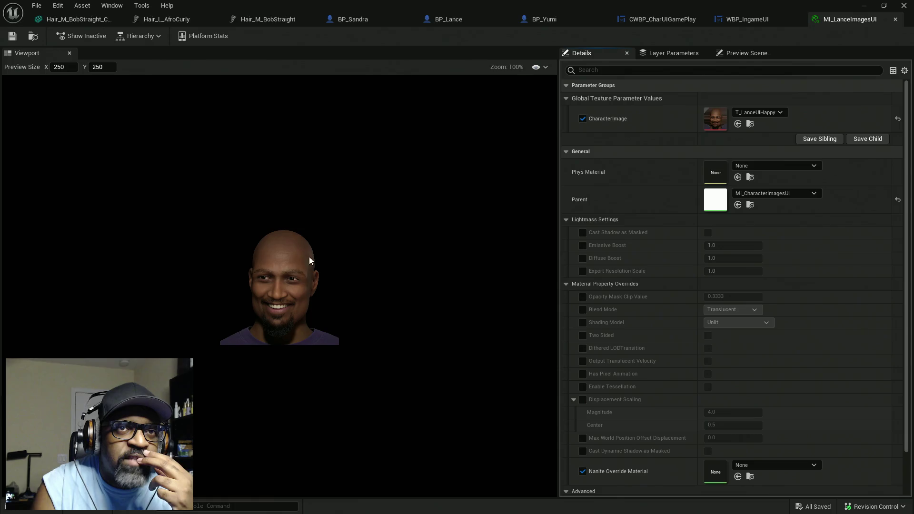
{"action": "left_click", "coordinate": [659, 19]}
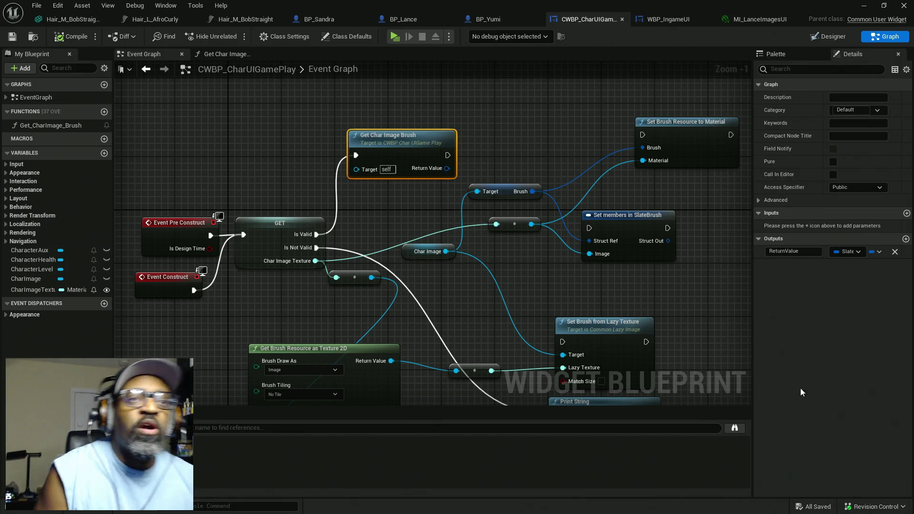
Step: Inspect the validated CharImageTexture get in Details, then switch to WBP_IngameUI
{"action": "left_click", "coordinate": [279, 246]}
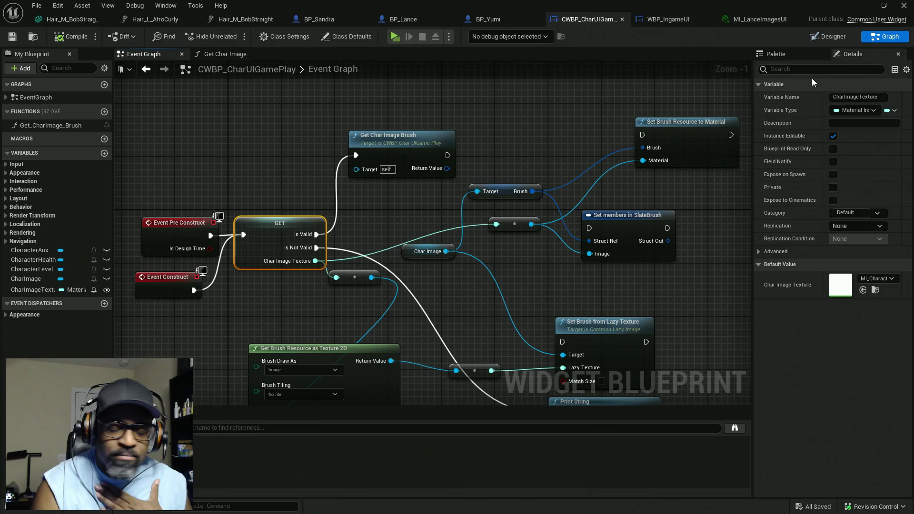
{"action": "left_click", "coordinate": [670, 22]}
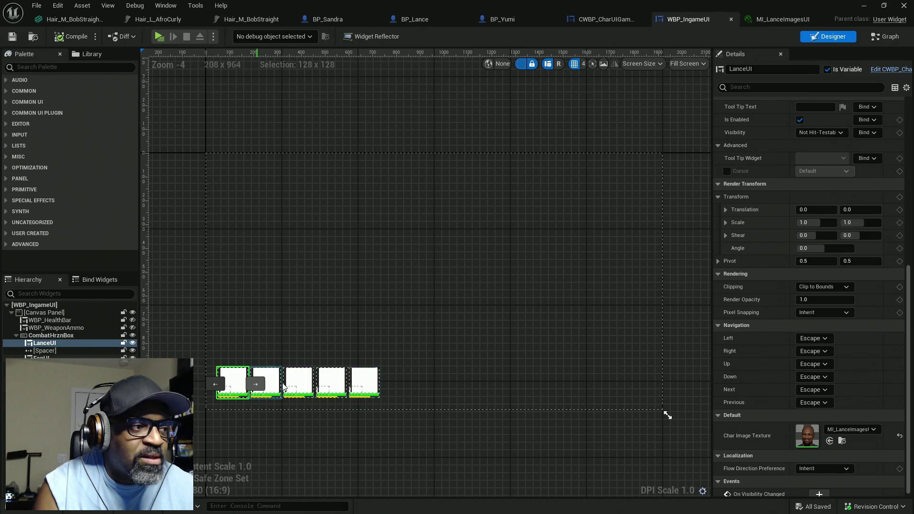
{"action": "left_click", "coordinate": [597, 22]}
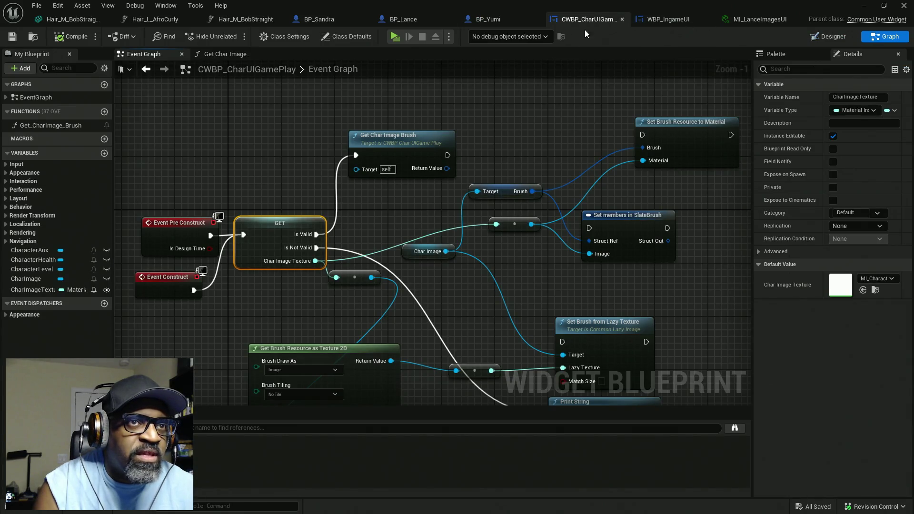
{"action": "left_click", "coordinate": [829, 37]}
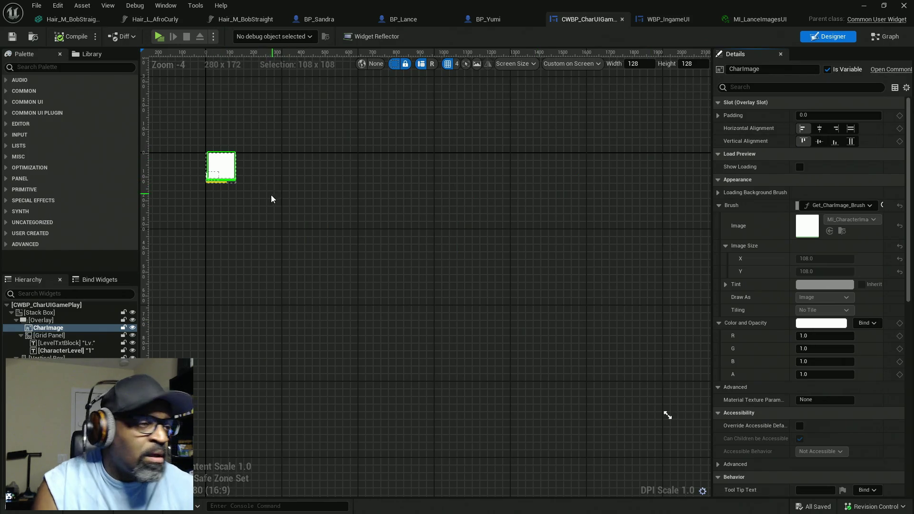
{"action": "scroll", "coordinate": [273, 197], "scroll_direction": "up", "scroll_amount": 2}
{"action": "left_click_drag", "start_coordinate": [243, 192], "coordinate": [525, 304]}
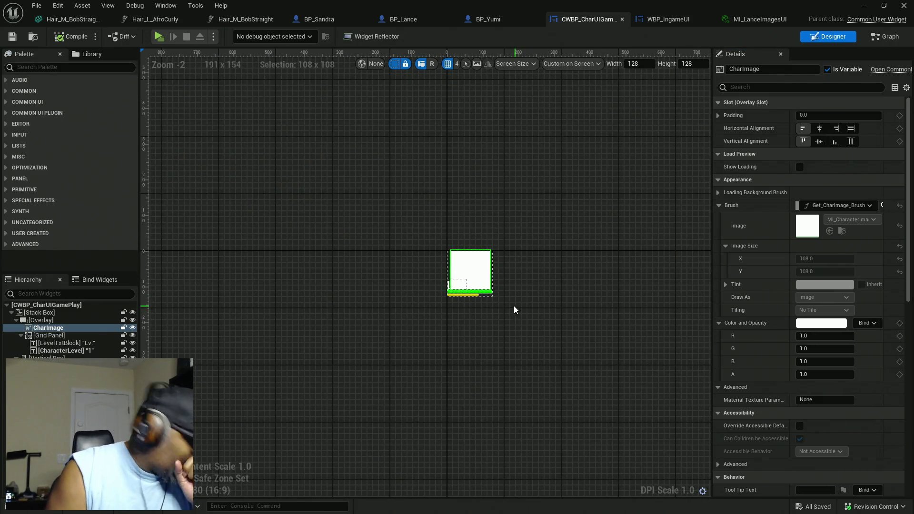
{"action": "scroll", "coordinate": [493, 308], "scroll_direction": "up", "scroll_amount": 5}
{"action": "scroll", "coordinate": [468, 307], "scroll_direction": "up", "scroll_amount": 1}
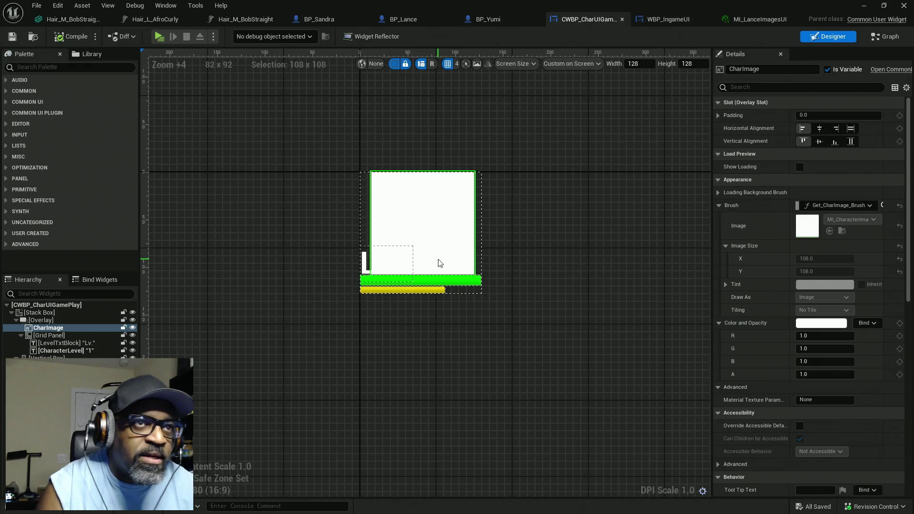
{"action": "left_click", "coordinate": [674, 19]}
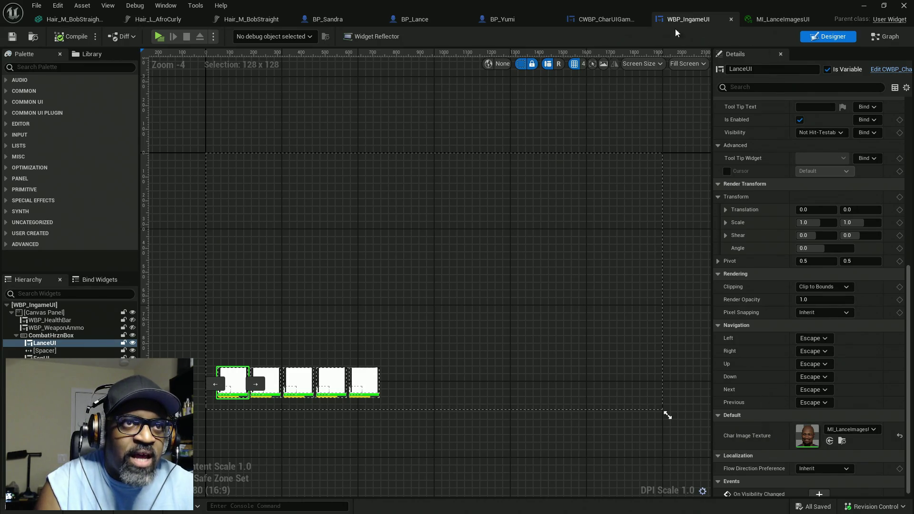
{"action": "left_click", "coordinate": [608, 19]}
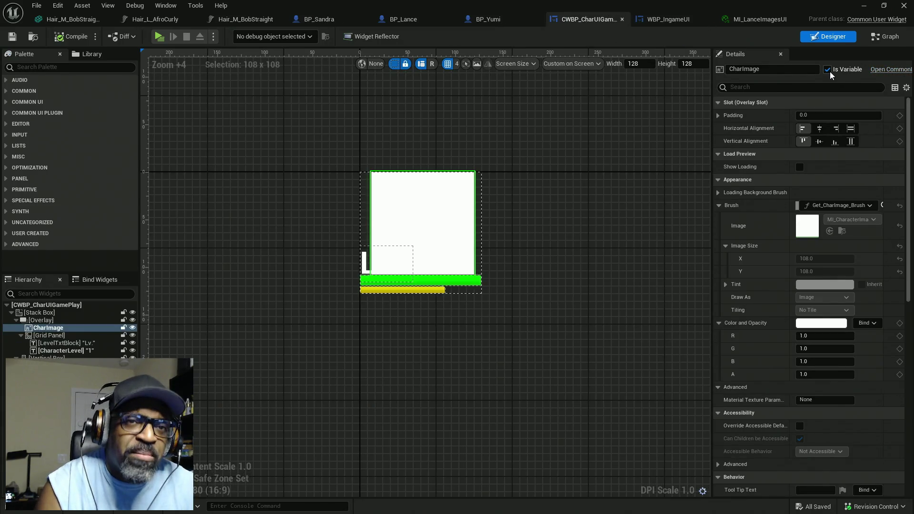
{"action": "left_click", "coordinate": [660, 22]}
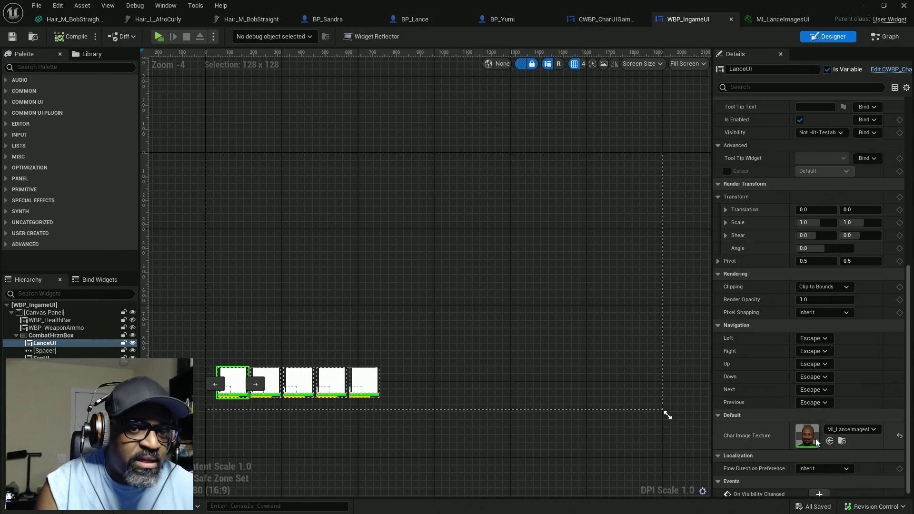
Step: Select the FenUI, SandraUI, StyopaUI and YumiUI cards in turn to check their portraits
{"action": "left_click", "coordinate": [278, 378]}
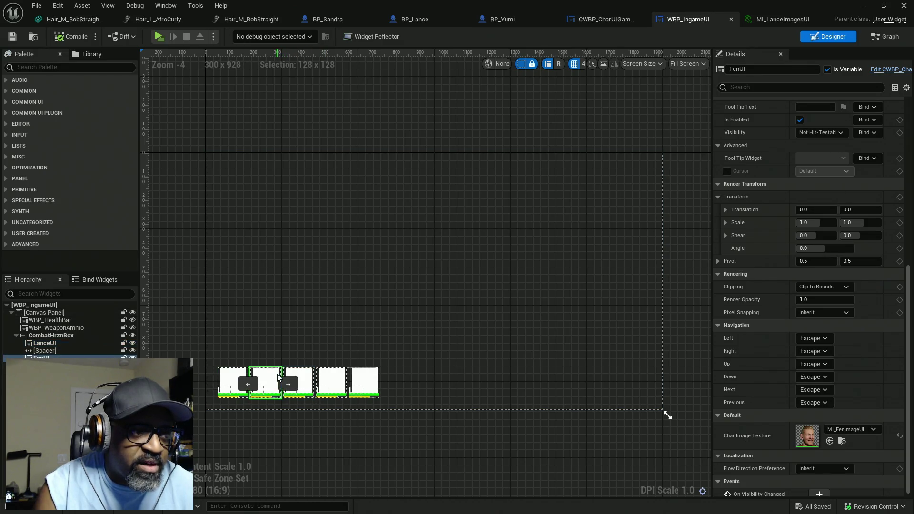
{"action": "left_click", "coordinate": [303, 378]}
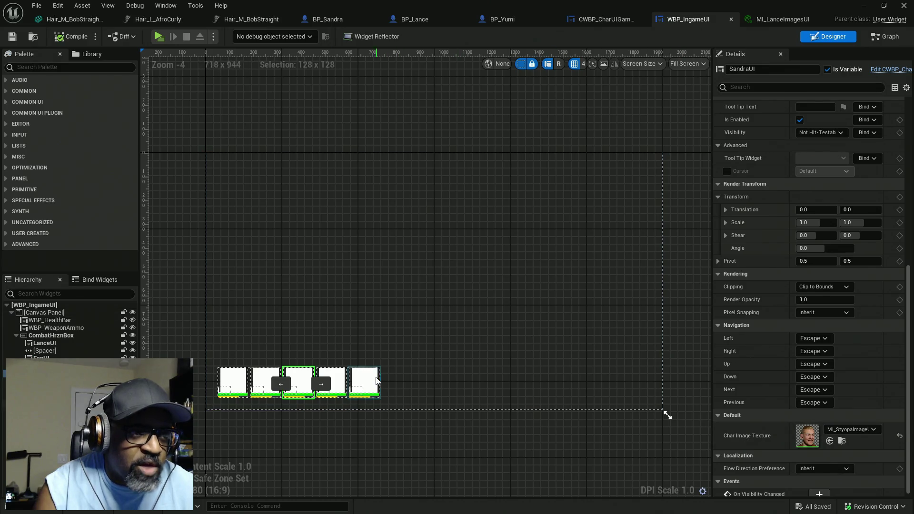
{"action": "left_click", "coordinate": [332, 379]}
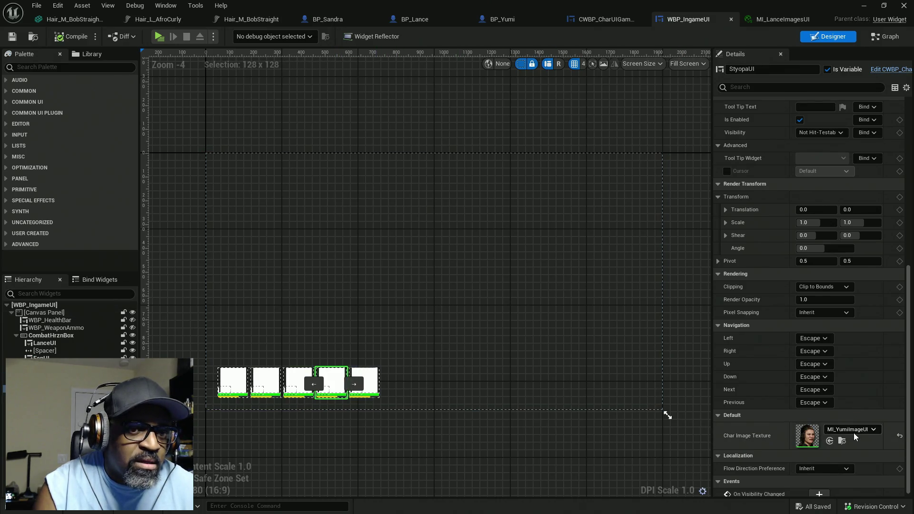
{"action": "left_click", "coordinate": [372, 379]}
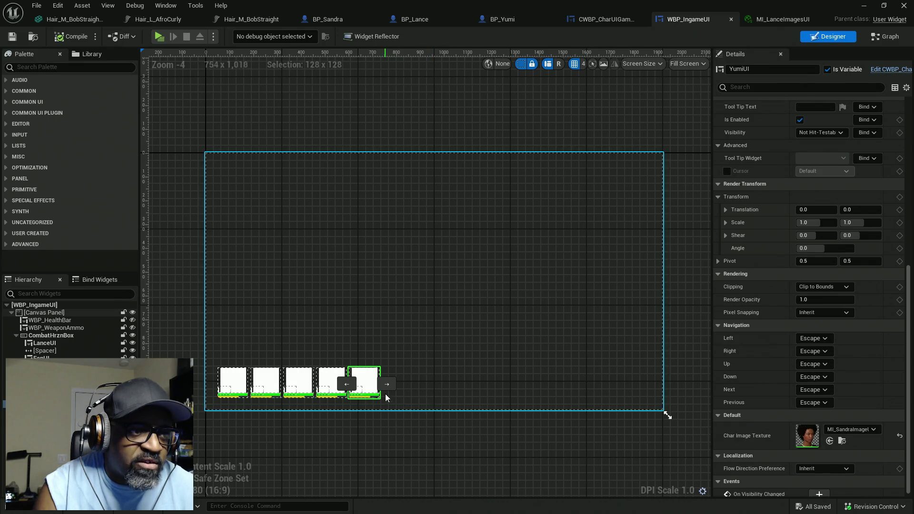
{"action": "left_click", "coordinate": [266, 379]}
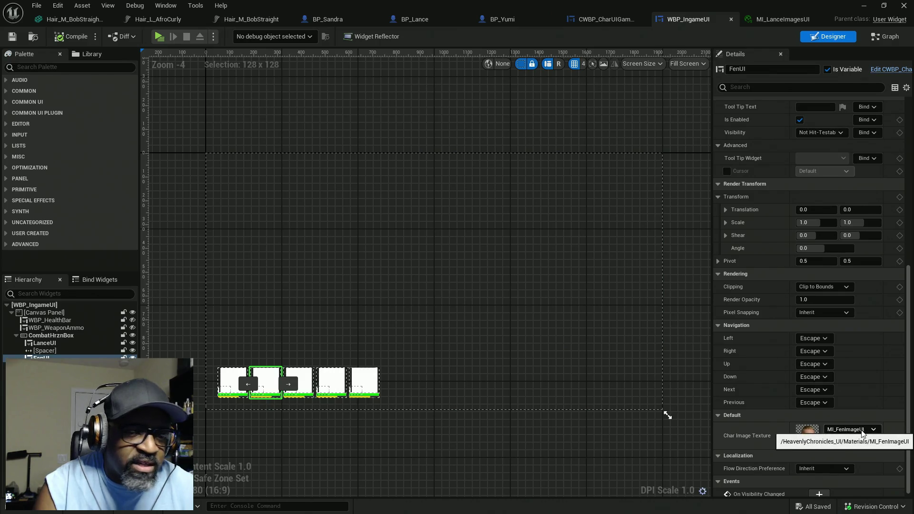
Step: Open FenUI's MI_FenImageUI portrait material, then go to the CWBP_CharUIGamePlay tab
{"action": "left_click", "coordinate": [863, 431]}
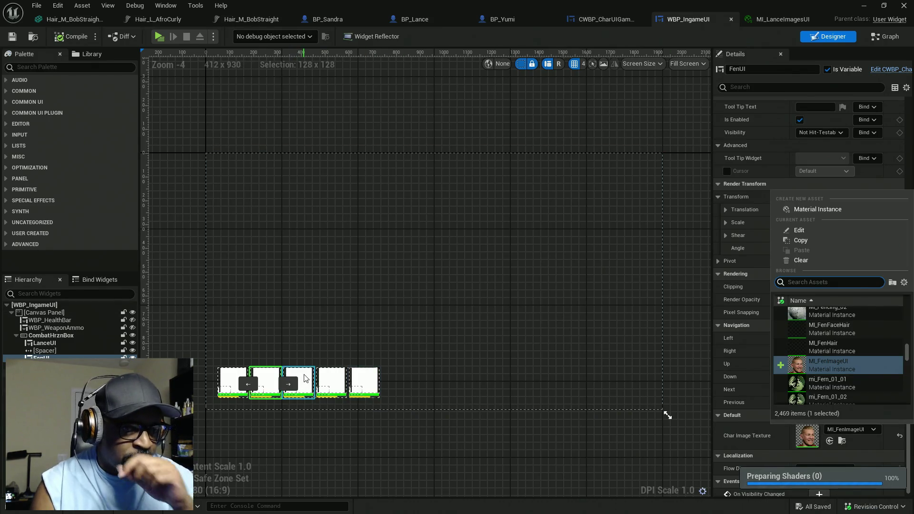
{"action": "left_click", "coordinate": [305, 378]}
{"action": "left_click", "coordinate": [266, 377]}
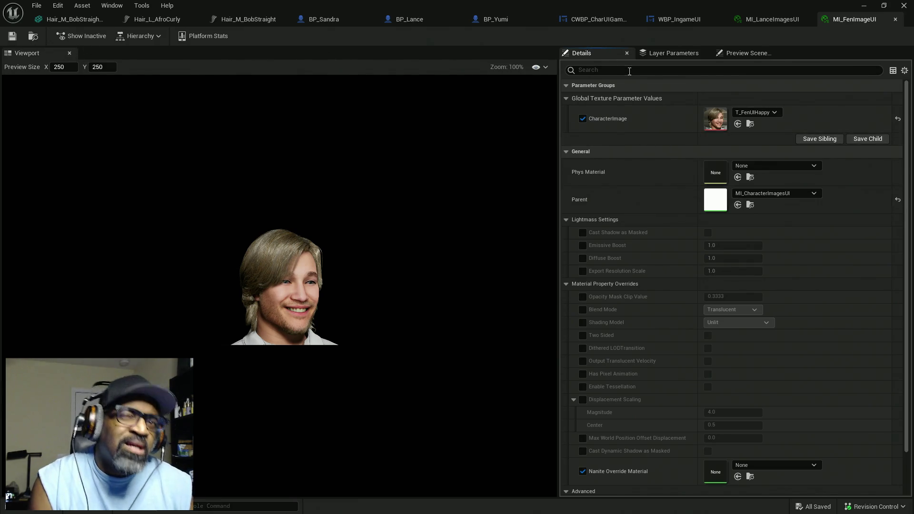
{"action": "left_click", "coordinate": [592, 21]}
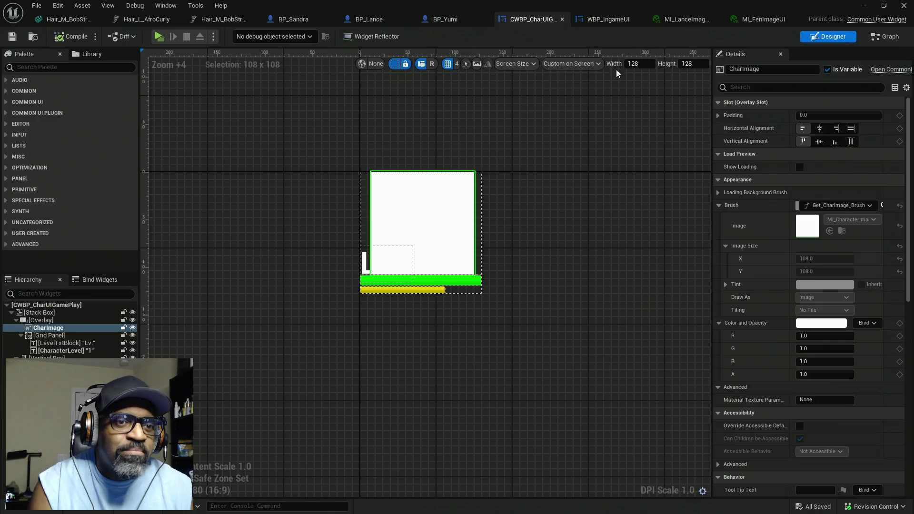
Step: Go to WBP_IngameUI's Event Graph and jump to the Event Construct node
{"action": "left_click", "coordinate": [613, 19]}
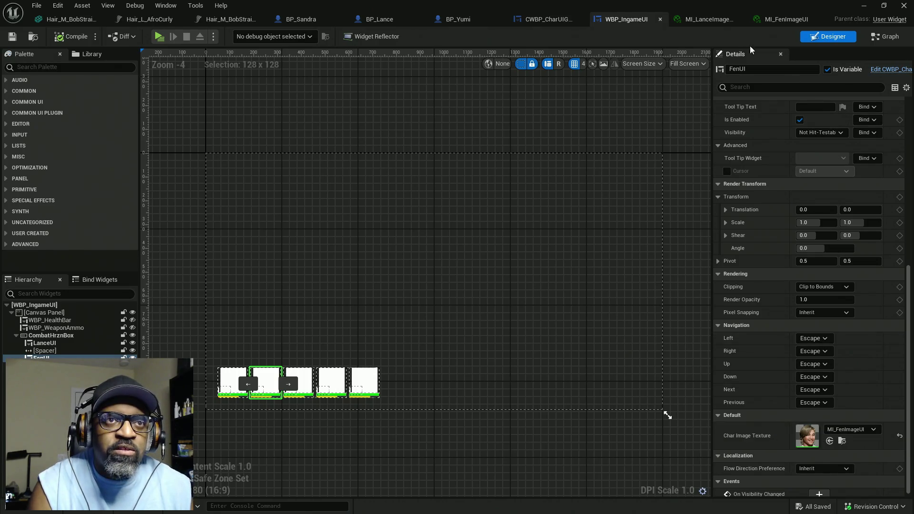
{"action": "left_click", "coordinate": [887, 43]}
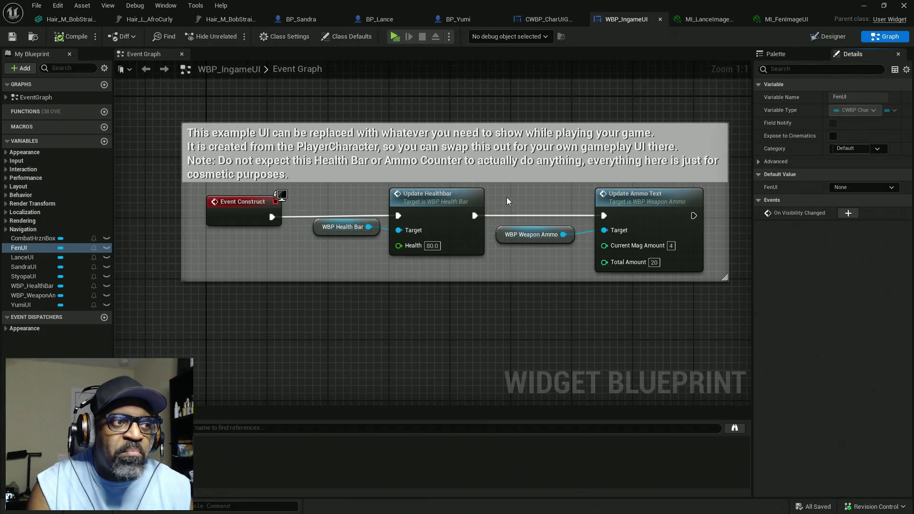
{"action": "scroll", "coordinate": [300, 216], "scroll_direction": "down", "scroll_amount": 4}
{"action": "scroll", "coordinate": [300, 214], "scroll_direction": "up", "scroll_amount": 2}
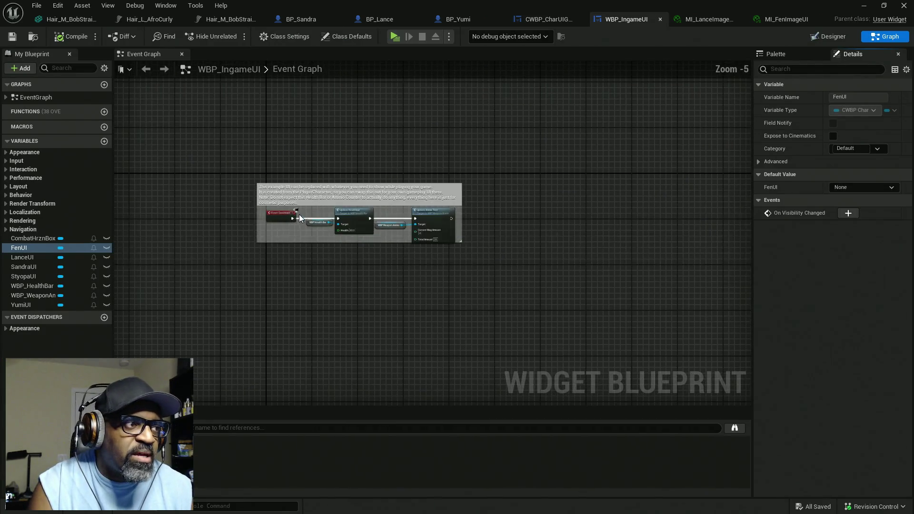
{"action": "mouse_move", "coordinate": [312, 142]}
{"action": "left_mouse_down"}
{"action": "mouse_move", "coordinate": [363, 179]}
{"action": "mouse_move", "coordinate": [361, 190]}
{"action": "left_mouse_up"}
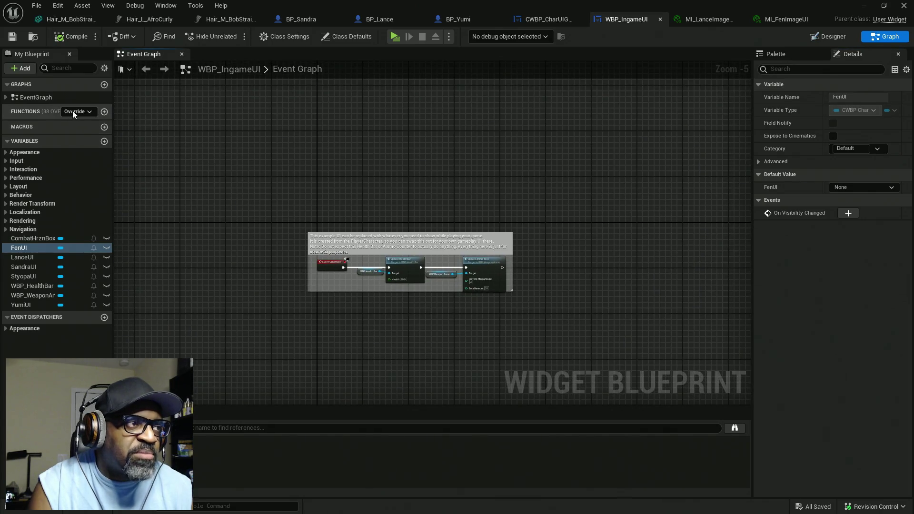
{"action": "left_click", "coordinate": [75, 111]}
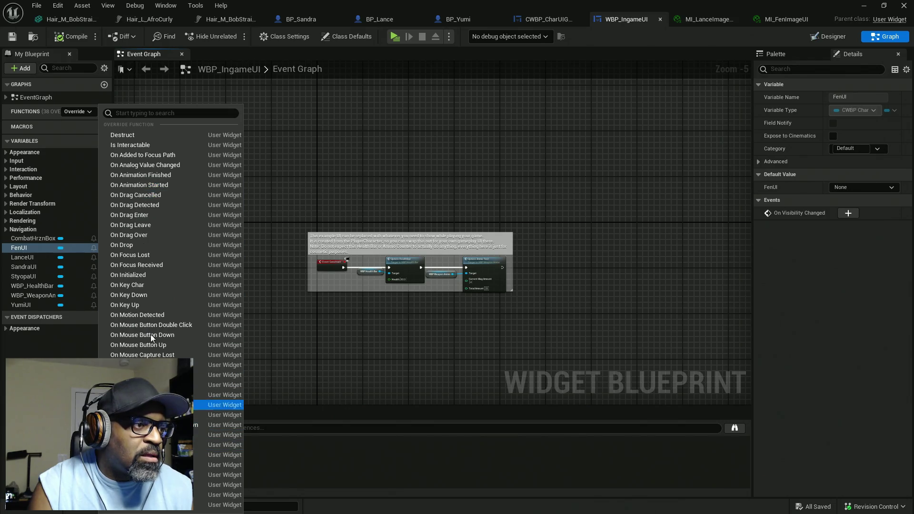
{"action": "left_click", "coordinate": [411, 98]}
{"action": "left_click", "coordinate": [6, 97]}
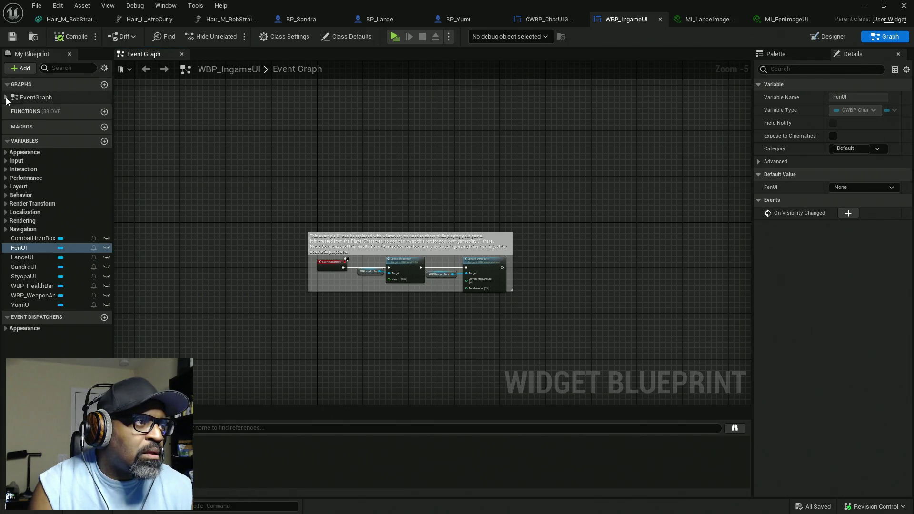
{"action": "double_click", "coordinate": [35, 110]}
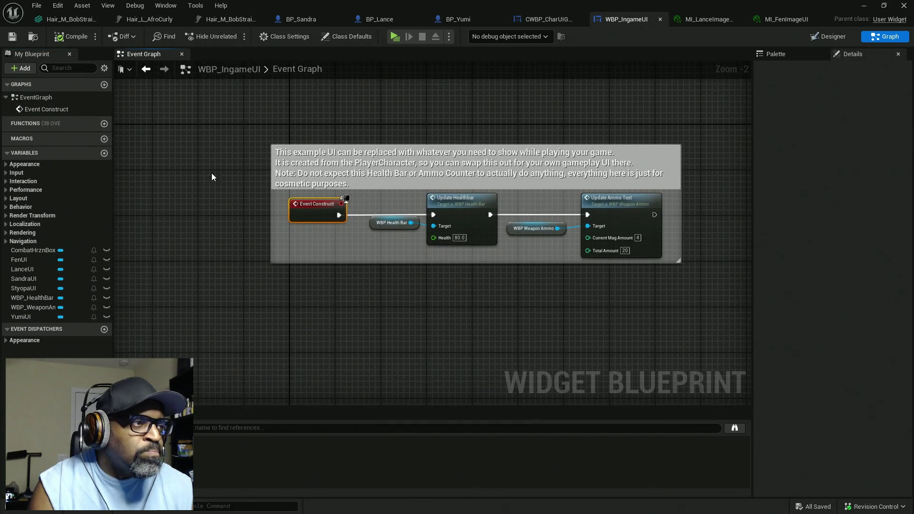
Step: Add an Event Pre Construct override and enlarge the comment box around the nodes
{"action": "left_click", "coordinate": [73, 124]}
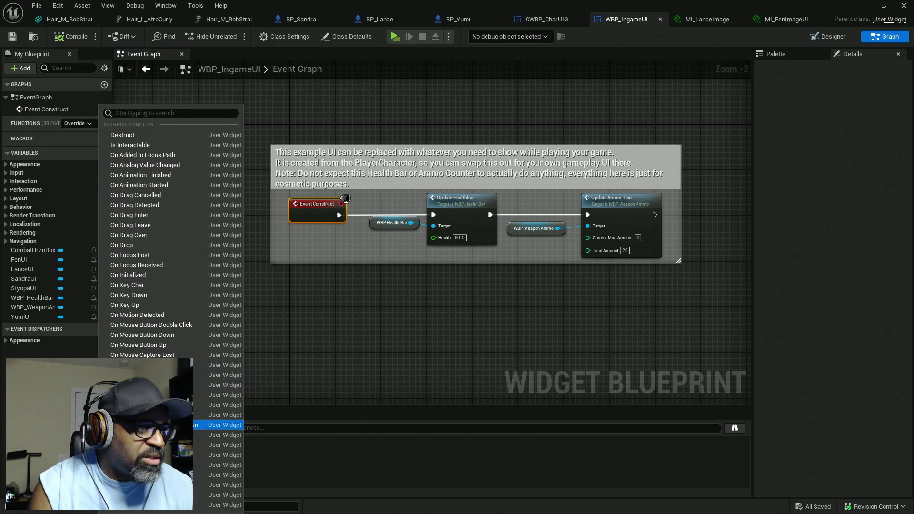
{"action": "left_click", "coordinate": [199, 468]}
{"action": "scroll", "coordinate": [233, 381], "scroll_direction": "up", "scroll_amount": 2}
{"action": "left_click_drag", "start_coordinate": [459, 256], "coordinate": [343, 321]}
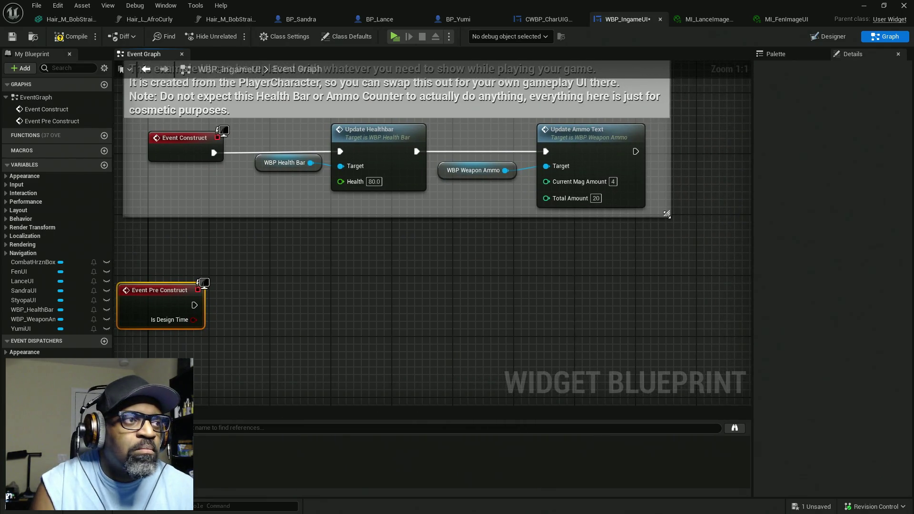
{"action": "mouse_move", "coordinate": [667, 214]}
{"action": "left_mouse_down"}
{"action": "mouse_move", "coordinate": [693, 222]}
{"action": "mouse_move", "coordinate": [575, 227]}
{"action": "mouse_move", "coordinate": [748, 223]}
{"action": "mouse_move", "coordinate": [706, 239]}
{"action": "mouse_move", "coordinate": [636, 238]}
{"action": "mouse_move", "coordinate": [676, 232]}
{"action": "left_mouse_up"}
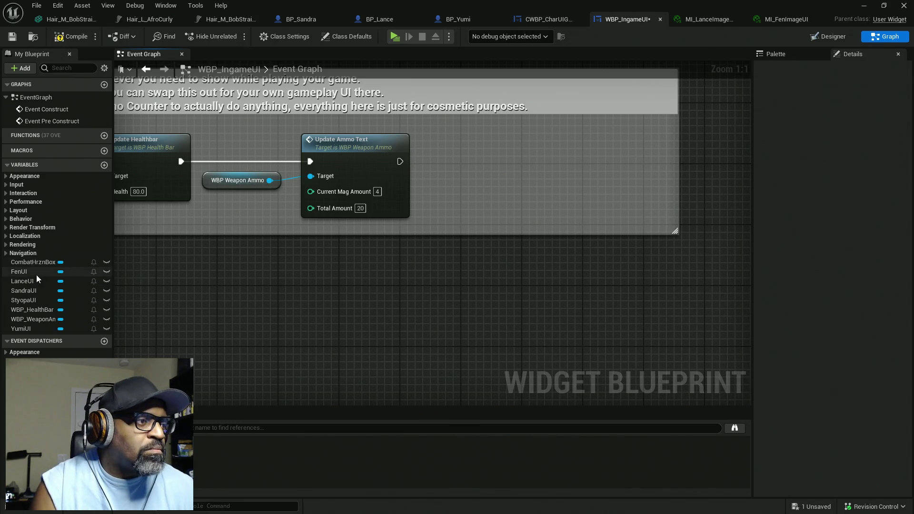
{"action": "right_click", "coordinate": [556, 179]}
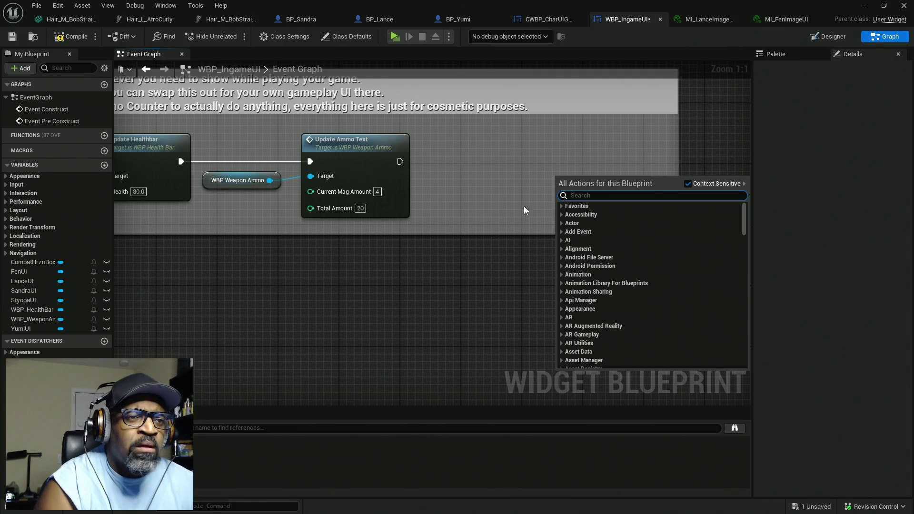
Step: Add a For Each Loop node to the graph
{"action": "mouse_move", "coordinate": [481, 200]}
{"action": "left_mouse_down"}
{"action": "mouse_move", "coordinate": [463, 203]}
{"action": "mouse_move", "coordinate": [494, 194]}
{"action": "mouse_move", "coordinate": [478, 202]}
{"action": "left_mouse_up"}
{"action": "right_click", "coordinate": [511, 196]}
{"action": "type", "text": "for ea"}
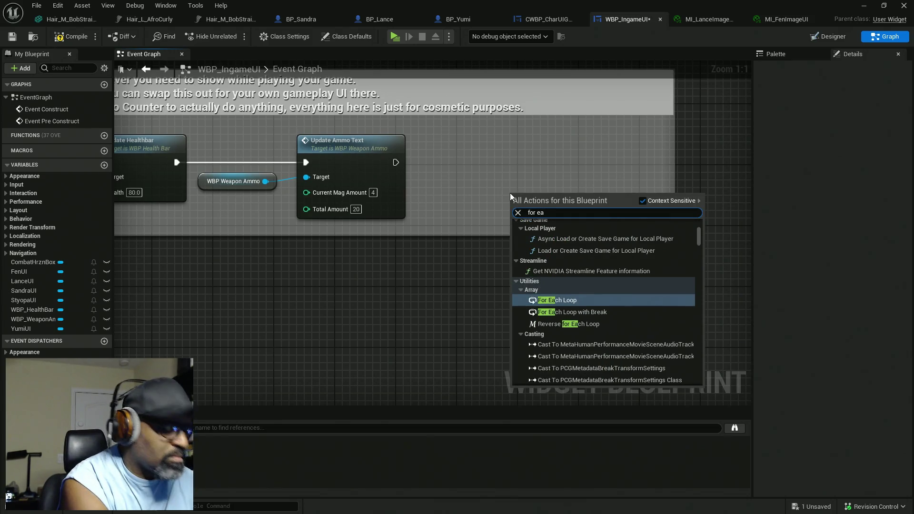
{"action": "type", "text": "ch"}
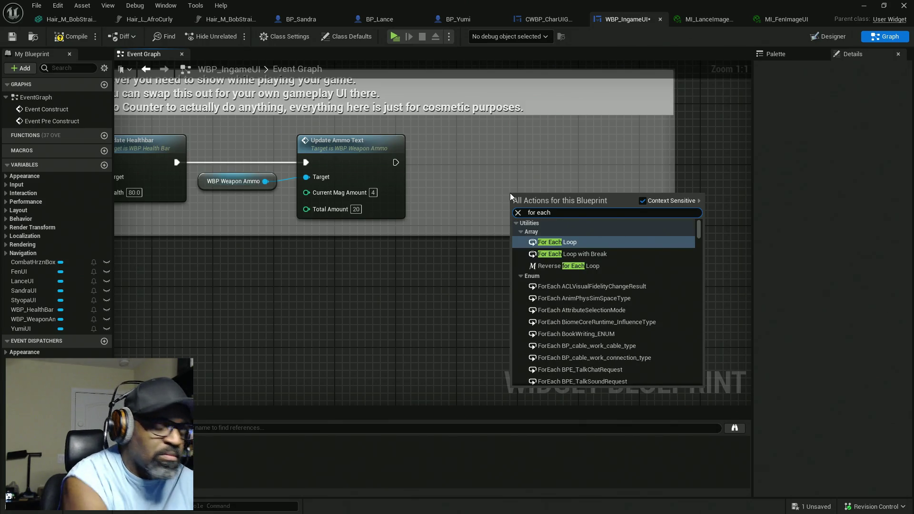
{"action": "left_click", "coordinate": [559, 242]}
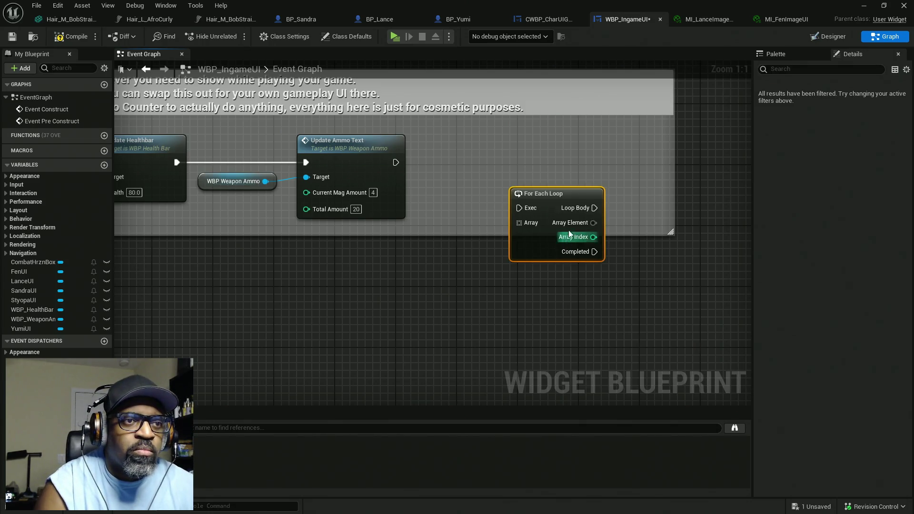
Step: Feed the loop's Array input from a new Make Array node and tidy both nodes
{"action": "mouse_move", "coordinate": [559, 198]}
{"action": "left_mouse_down"}
{"action": "mouse_move", "coordinate": [597, 159]}
{"action": "mouse_move", "coordinate": [528, 213]}
{"action": "left_mouse_up"}
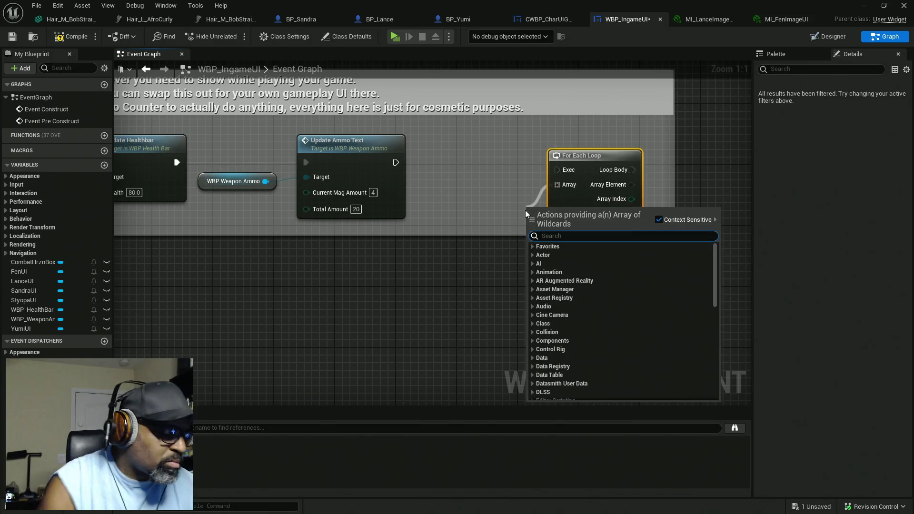
{"action": "type", "text": "make"}
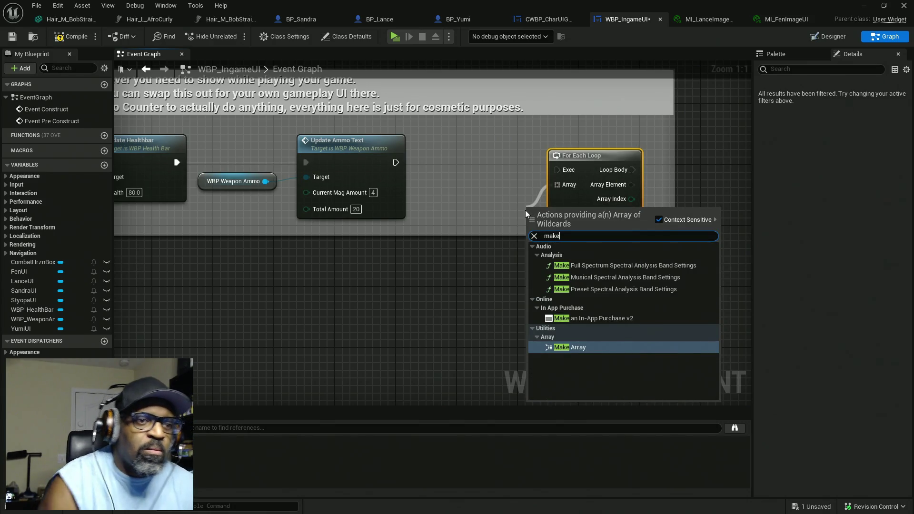
{"action": "left_click", "coordinate": [590, 347]}
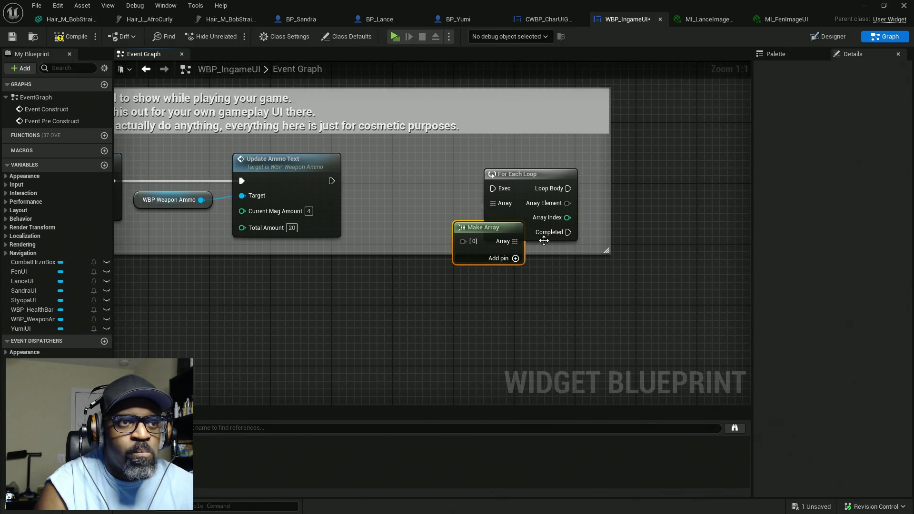
{"action": "left_click_drag", "start_coordinate": [528, 179], "coordinate": [574, 172]}
{"action": "left_click_drag", "start_coordinate": [495, 232], "coordinate": [496, 217]}
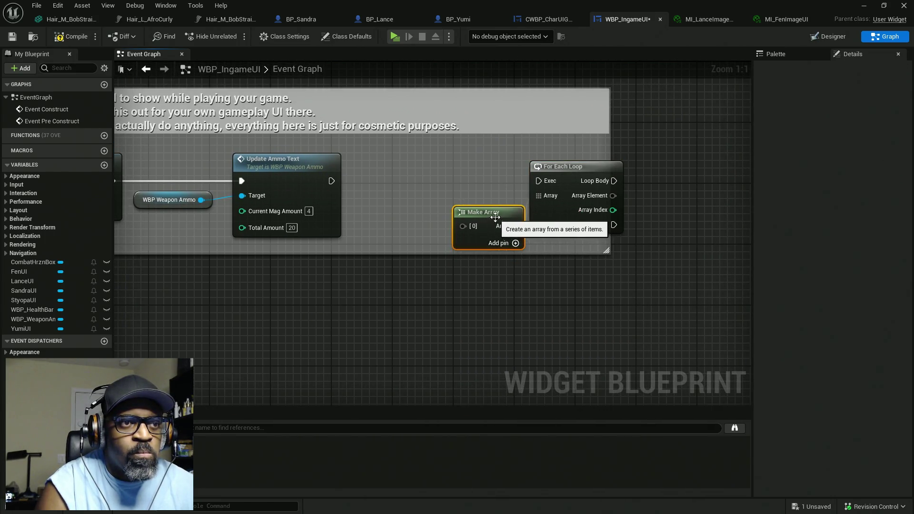
Step: Add LanceUI, FenUI and StyopaUI getters wired into Make Array's three element slots
{"action": "left_click", "coordinate": [516, 243]}
{"action": "left_click", "coordinate": [516, 244]}
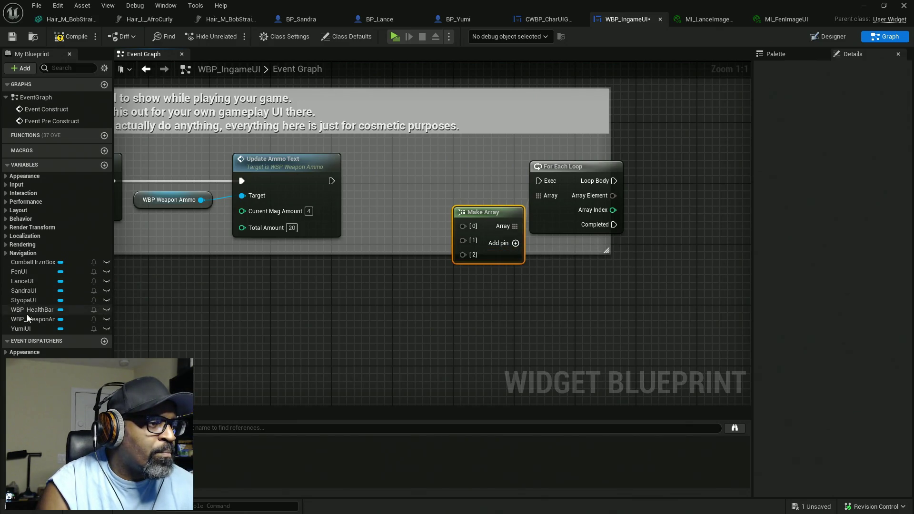
{"action": "left_click_drag", "start_coordinate": [22, 281], "coordinate": [370, 213]}
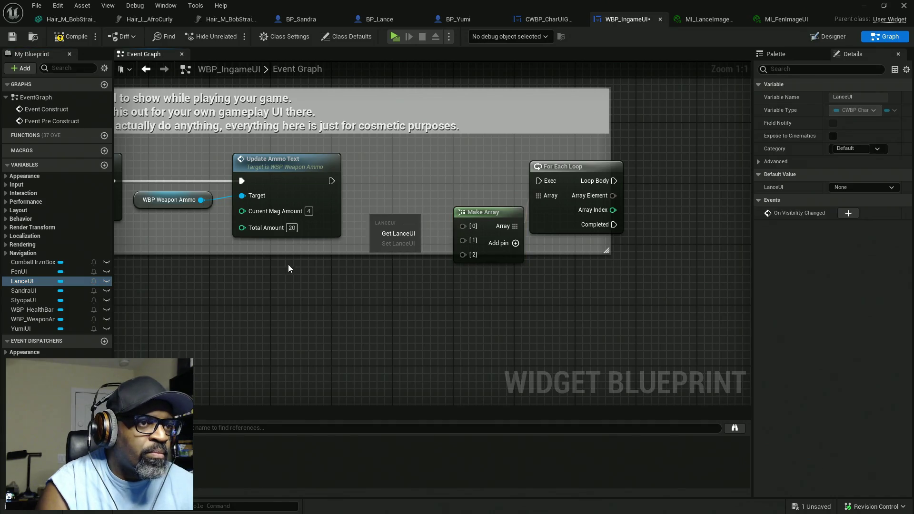
{"action": "left_click", "coordinate": [373, 233]}
{"action": "left_click", "coordinate": [29, 271]}
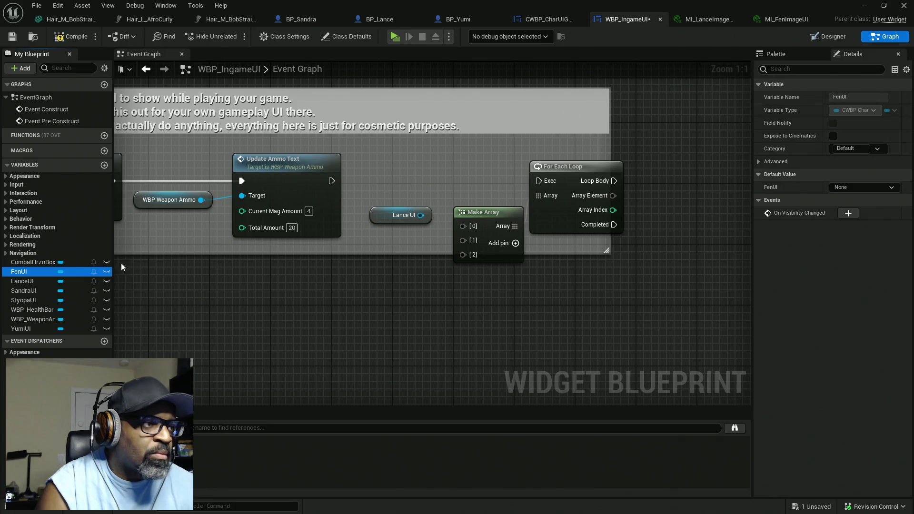
{"action": "mouse_move", "coordinate": [39, 271]}
{"action": "left_mouse_down"}
{"action": "mouse_move", "coordinate": [341, 247]}
{"action": "mouse_move", "coordinate": [355, 236]}
{"action": "left_mouse_up"}
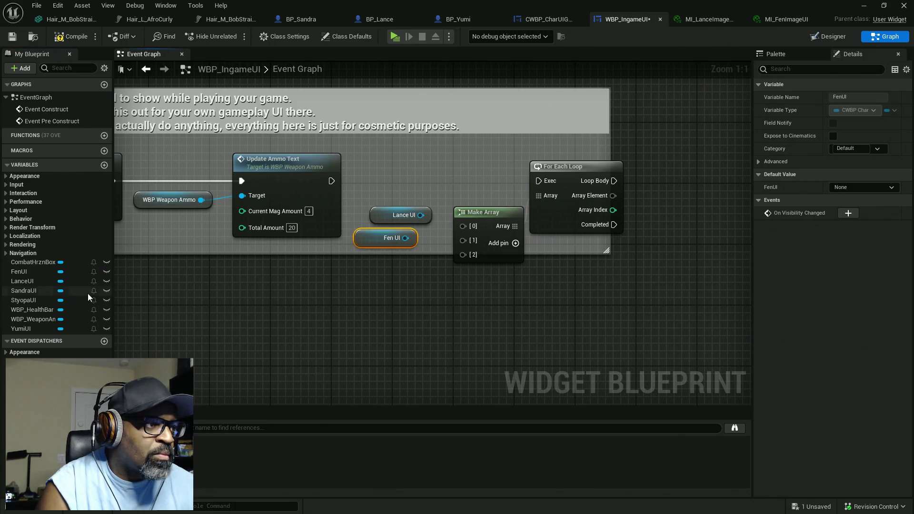
{"action": "left_click", "coordinate": [28, 300]}
{"action": "mouse_move", "coordinate": [33, 305]}
{"action": "left_mouse_down"}
{"action": "mouse_move", "coordinate": [357, 265]}
{"action": "mouse_move", "coordinate": [348, 253]}
{"action": "left_mouse_up"}
{"action": "mouse_move", "coordinate": [420, 216]}
{"action": "left_mouse_down"}
{"action": "mouse_move", "coordinate": [462, 226]}
{"action": "mouse_move", "coordinate": [396, 239]}
{"action": "mouse_move", "coordinate": [463, 272]}
{"action": "left_mouse_up"}
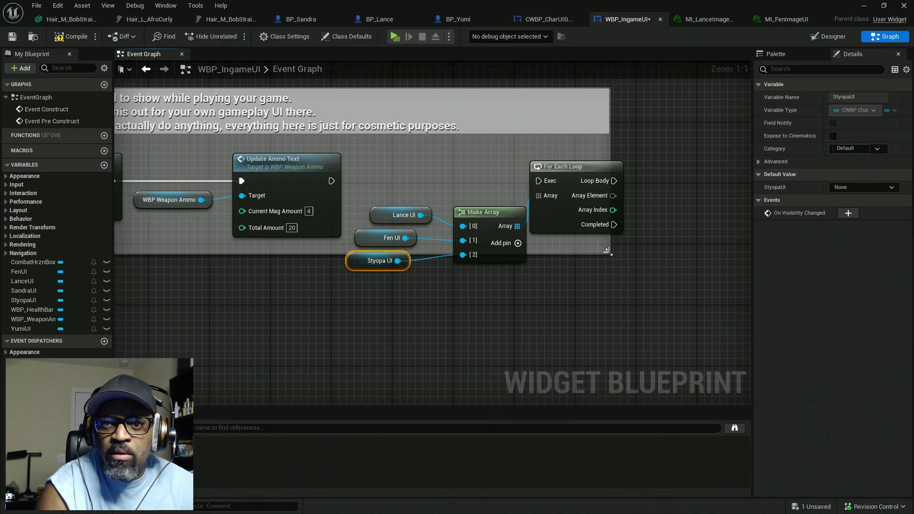
Step: Run the For Each Loop after Update Ammo Text and tidy the nodes inside the comment
{"action": "mouse_move", "coordinate": [608, 251]}
{"action": "left_mouse_down"}
{"action": "mouse_move", "coordinate": [658, 263]}
{"action": "mouse_move", "coordinate": [667, 287]}
{"action": "mouse_move", "coordinate": [695, 305]}
{"action": "left_mouse_up"}
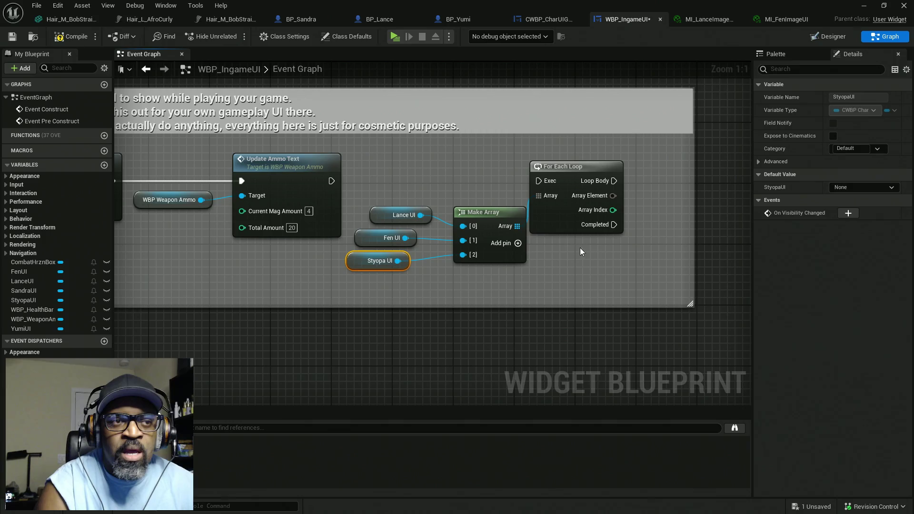
{"action": "left_click_drag", "start_coordinate": [333, 181], "coordinate": [540, 181]}
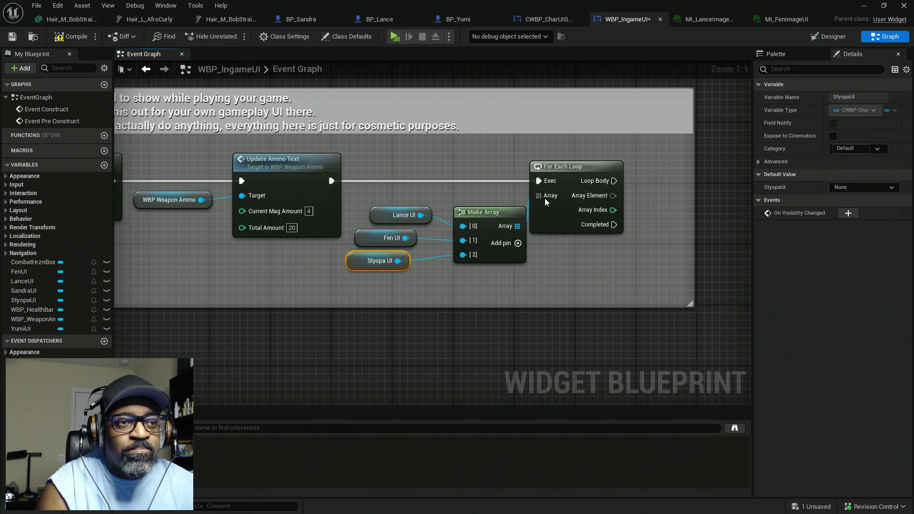
{"action": "mouse_move", "coordinate": [571, 222]}
{"action": "left_mouse_down"}
{"action": "mouse_move", "coordinate": [606, 220]}
{"action": "mouse_move", "coordinate": [578, 221]}
{"action": "left_mouse_up"}
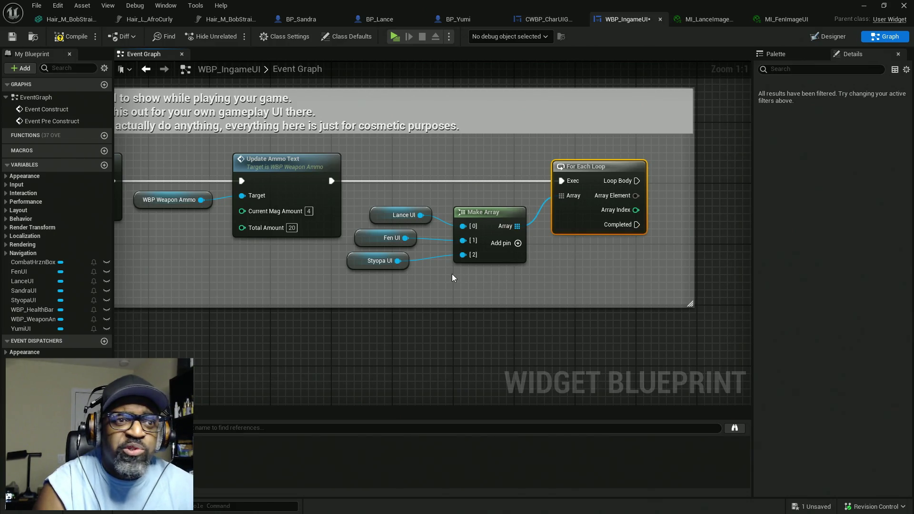
{"action": "left_click_drag", "start_coordinate": [585, 221], "coordinate": [624, 220]}
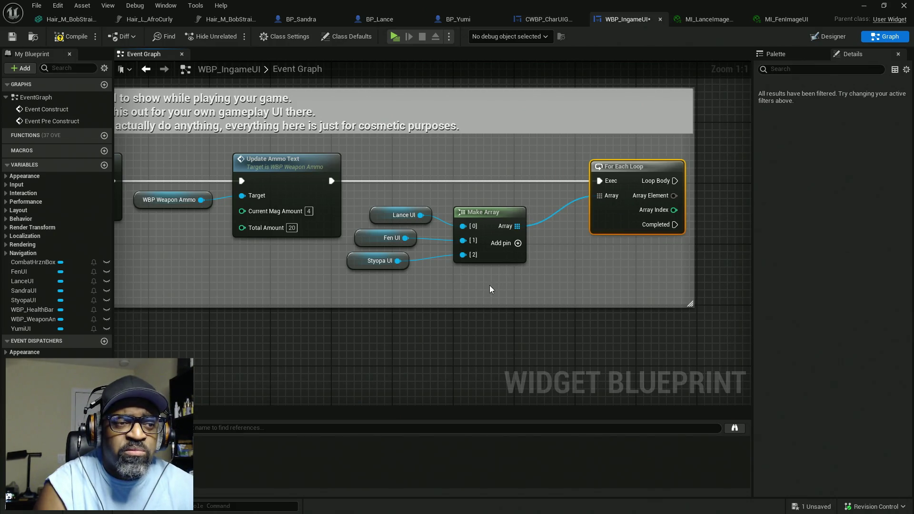
{"action": "mouse_move", "coordinate": [347, 267]}
{"action": "left_mouse_down"}
{"action": "mouse_move", "coordinate": [368, 241]}
{"action": "mouse_move", "coordinate": [393, 242]}
{"action": "left_mouse_up"}
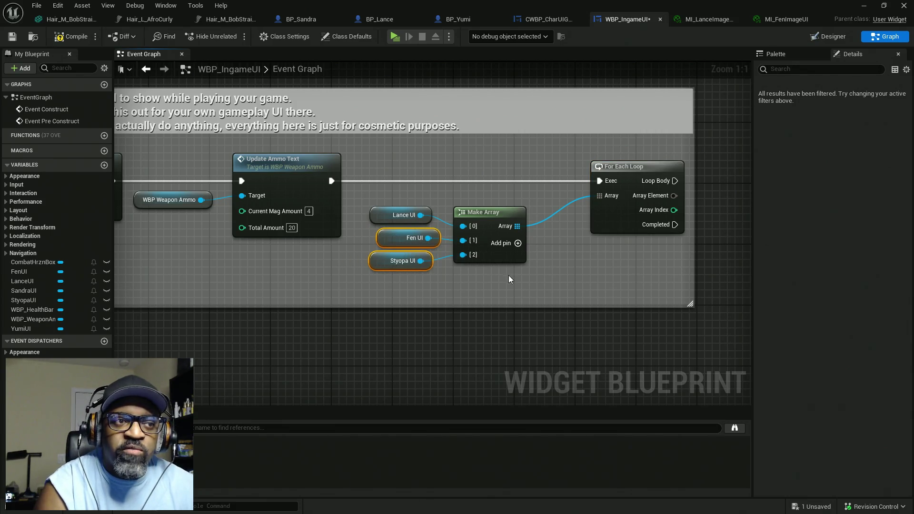
{"action": "left_click_drag", "start_coordinate": [506, 283], "coordinate": [398, 214]}
{"action": "left_click_drag", "start_coordinate": [501, 256], "coordinate": [552, 238]}
{"action": "left_click", "coordinate": [433, 162]}
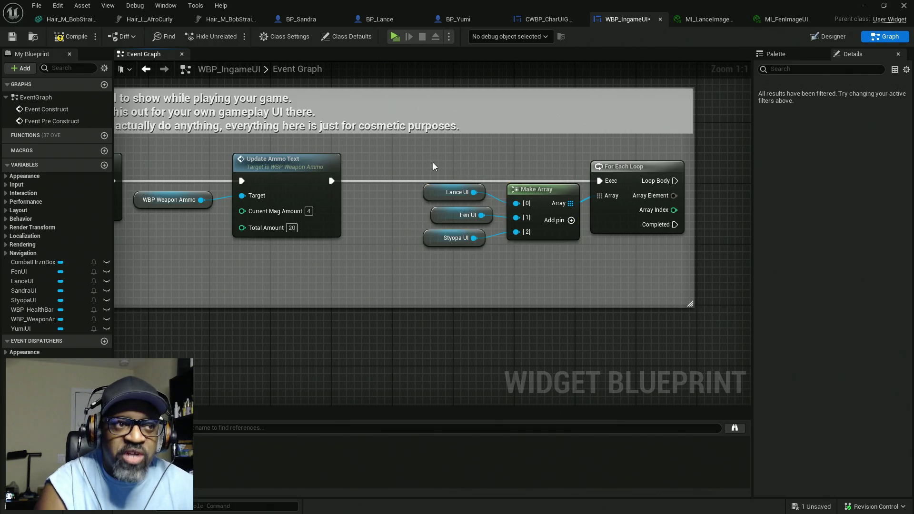
{"action": "left_click_drag", "start_coordinate": [432, 196], "coordinate": [356, 204]}
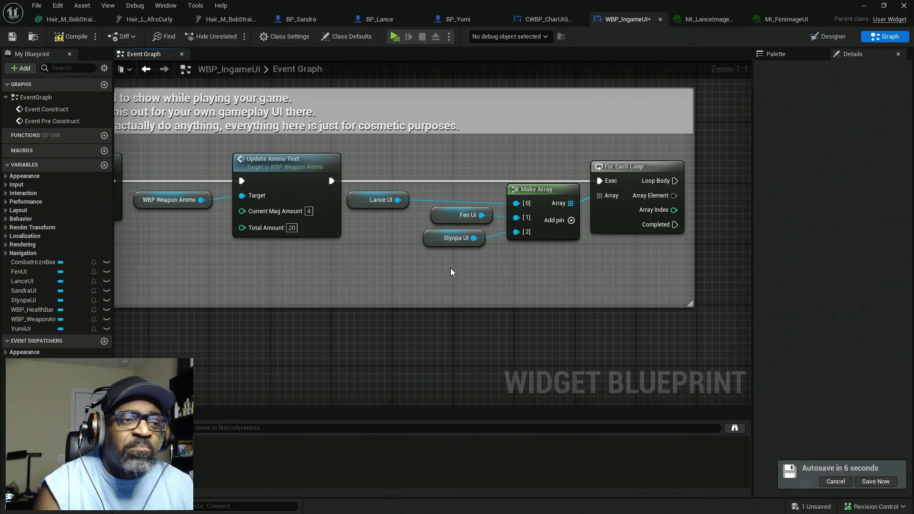
Step: Line up the Styopa UI and Lance UI getters beside Make Array, then bring MI_LanceImagesUI to the front
{"action": "left_click_drag", "start_coordinate": [434, 243], "coordinate": [376, 236]}
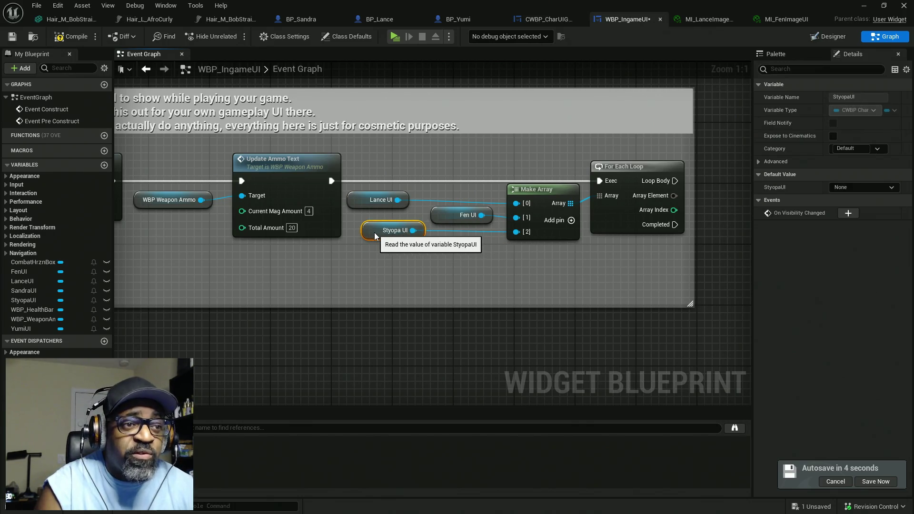
{"action": "left_click", "coordinate": [359, 203]}
{"action": "left_click_drag", "start_coordinate": [368, 206], "coordinate": [383, 205]}
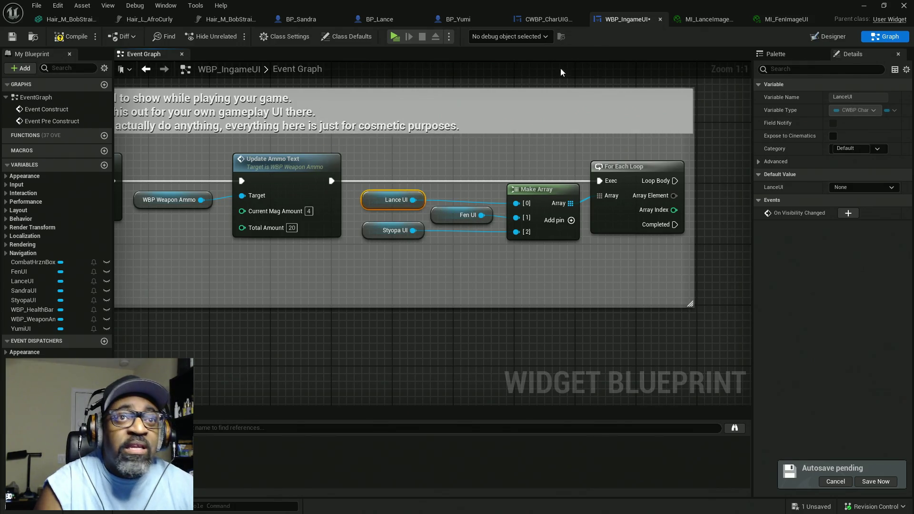
{"action": "left_click", "coordinate": [709, 19]}
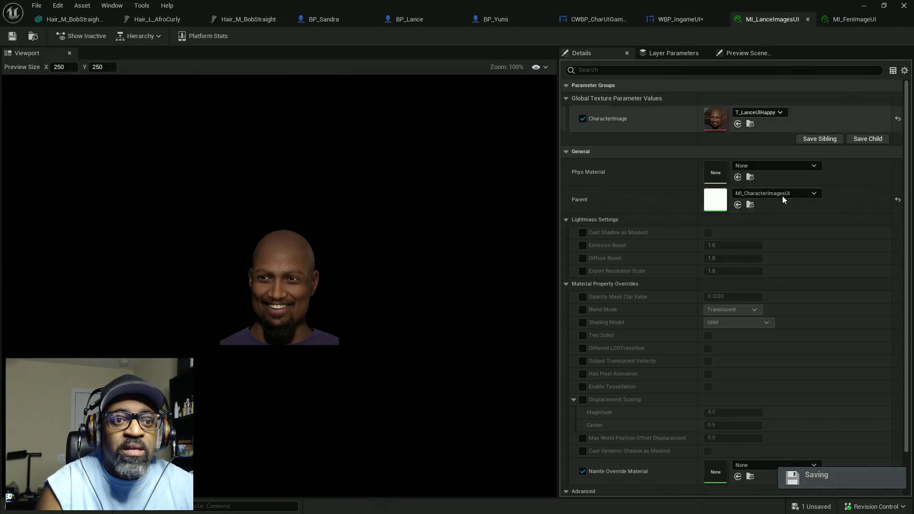
Step: Follow the parent chain from MI_CharacterImagesUI to the base M_CharracterImagesUI material
{"action": "double_click", "coordinate": [713, 203]}
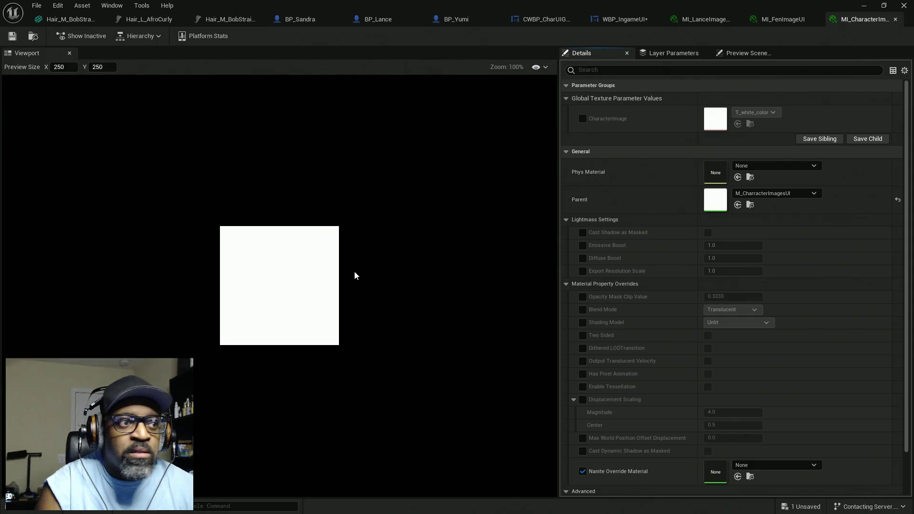
{"action": "double_click", "coordinate": [717, 207]}
{"action": "scroll", "coordinate": [471, 249], "scroll_direction": "down", "scroll_amount": 1}
Step: Frame and box-select the CharacterImage parameter and material output nodes to inspect their connections
{"action": "mouse_move", "coordinate": [374, 86]}
{"action": "left_mouse_down"}
{"action": "mouse_move", "coordinate": [418, 106]}
{"action": "mouse_move", "coordinate": [790, 378]}
{"action": "left_mouse_up"}
{"action": "left_click_drag", "start_coordinate": [381, 122], "coordinate": [771, 327]}
{"action": "mouse_move", "coordinate": [492, 132]}
{"action": "left_mouse_down"}
{"action": "mouse_move", "coordinate": [570, 190]}
{"action": "mouse_move", "coordinate": [823, 303]}
{"action": "mouse_move", "coordinate": [782, 299]}
{"action": "left_mouse_up"}
{"action": "left_click", "coordinate": [310, 105]}
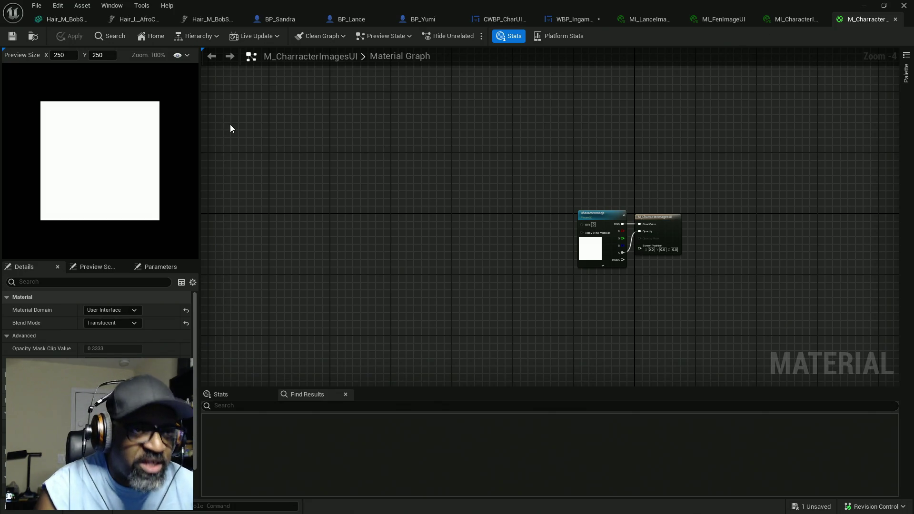
{"action": "left_click_drag", "start_coordinate": [404, 128], "coordinate": [773, 319]}
{"action": "mouse_move", "coordinate": [491, 150]}
{"action": "left_mouse_down"}
{"action": "mouse_move", "coordinate": [597, 165]}
{"action": "mouse_move", "coordinate": [541, 149]}
{"action": "mouse_move", "coordinate": [816, 318]}
{"action": "mouse_move", "coordinate": [814, 329]}
{"action": "left_mouse_up"}
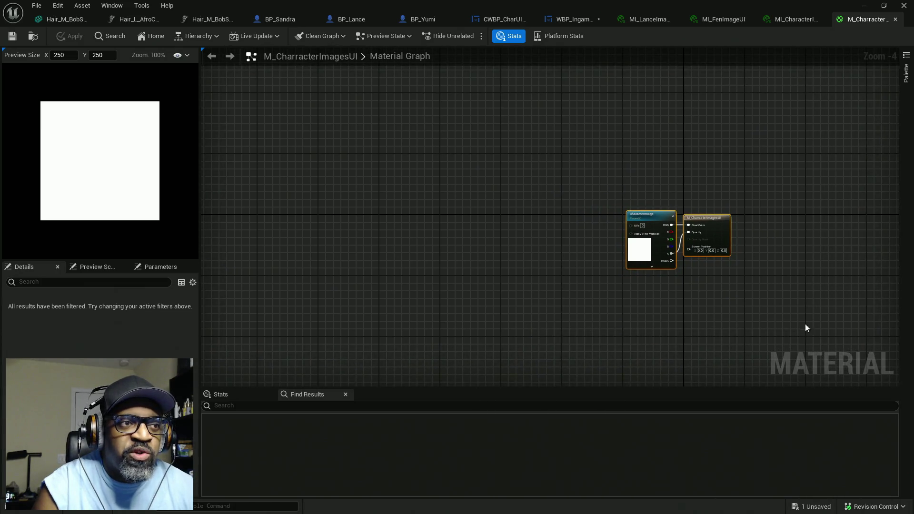
{"action": "left_click_drag", "start_coordinate": [629, 224], "coordinate": [762, 326]}
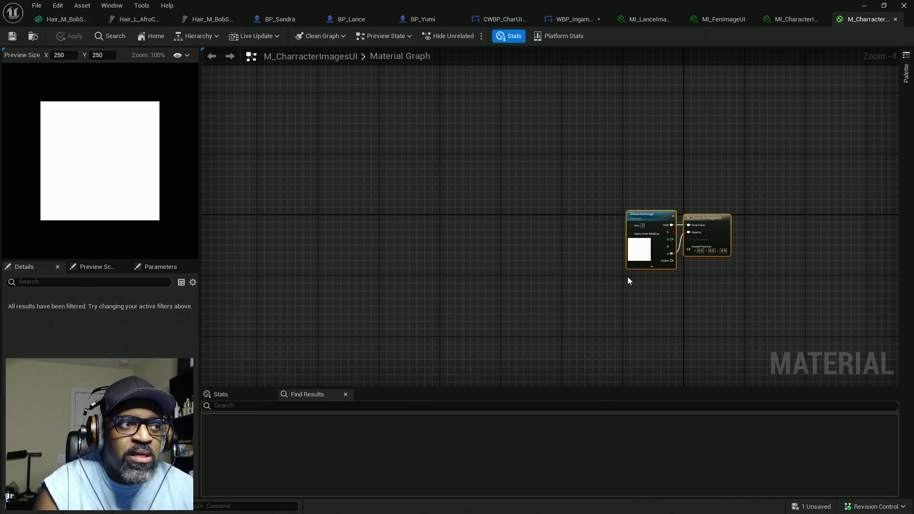
{"action": "mouse_move", "coordinate": [310, 131]}
{"action": "left_mouse_down"}
{"action": "mouse_move", "coordinate": [689, 318]}
{"action": "mouse_move", "coordinate": [667, 315]}
{"action": "mouse_move", "coordinate": [676, 320]}
{"action": "left_mouse_up"}
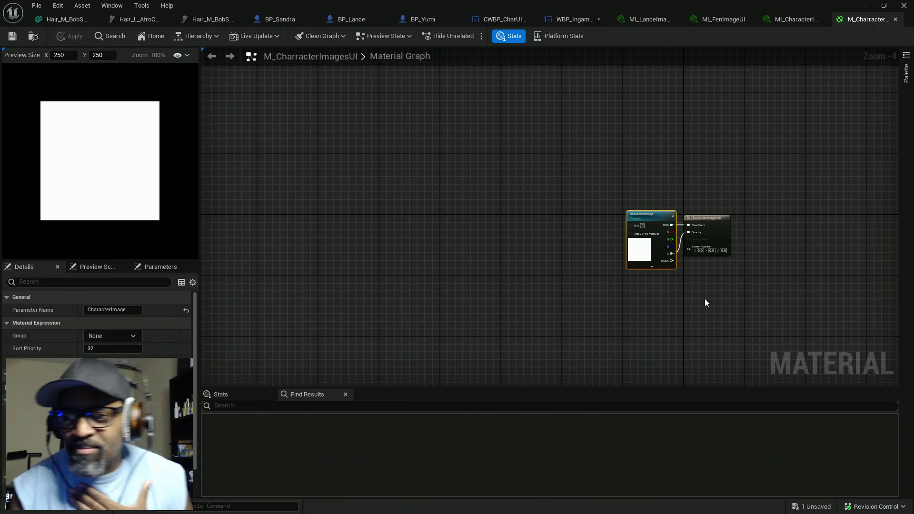
{"action": "scroll", "coordinate": [681, 293], "scroll_direction": "up", "scroll_amount": 3}
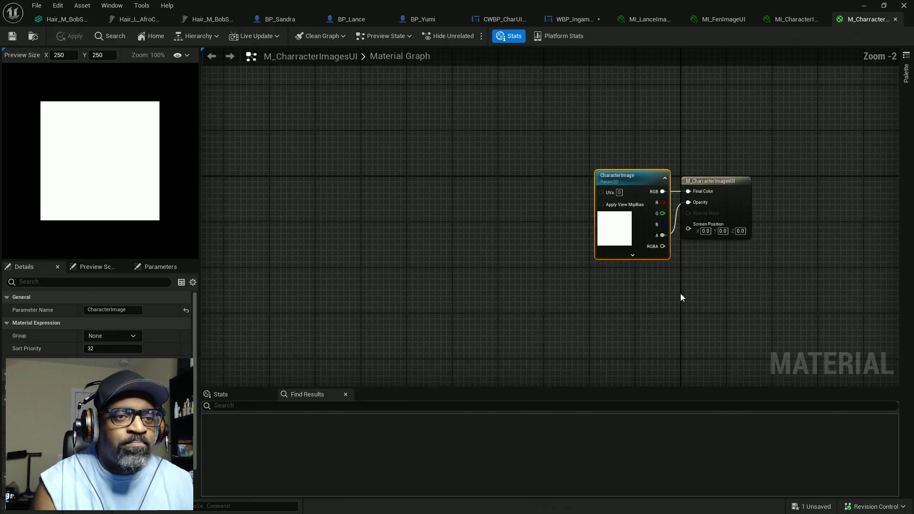
{"action": "left_click", "coordinate": [741, 234]}
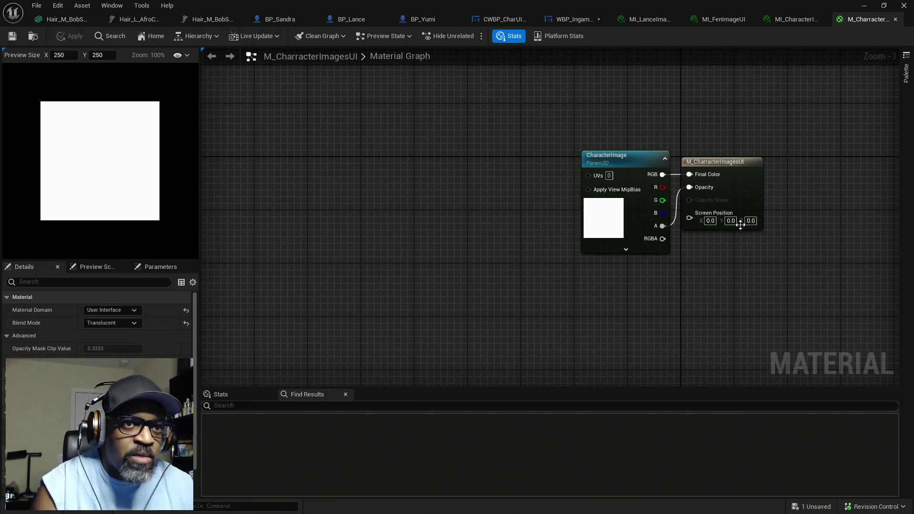
{"action": "mouse_move", "coordinate": [791, 106]}
{"action": "left_mouse_down"}
{"action": "mouse_move", "coordinate": [764, 270]}
{"action": "mouse_move", "coordinate": [728, 339]}
{"action": "left_mouse_up"}
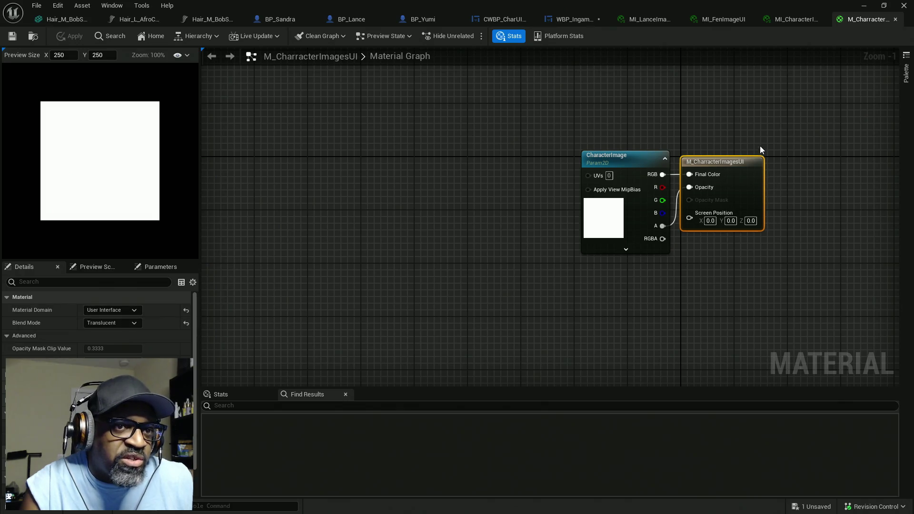
{"action": "left_click_drag", "start_coordinate": [682, 96], "coordinate": [572, 100]}
{"action": "left_click_drag", "start_coordinate": [693, 73], "coordinate": [568, 359]}
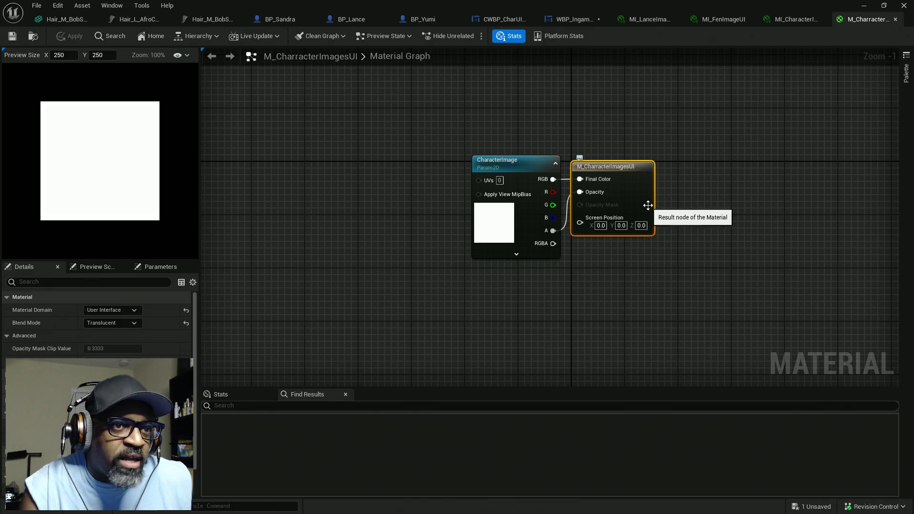
{"action": "mouse_move", "coordinate": [424, 135]}
{"action": "left_mouse_down"}
{"action": "mouse_move", "coordinate": [705, 267]}
{"action": "mouse_move", "coordinate": [707, 307]}
{"action": "left_mouse_up"}
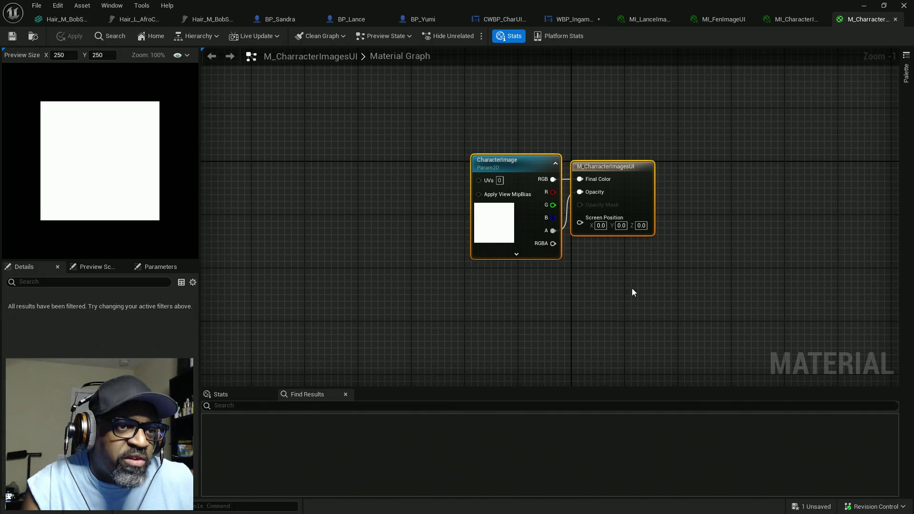
{"action": "left_click", "coordinate": [643, 280]}
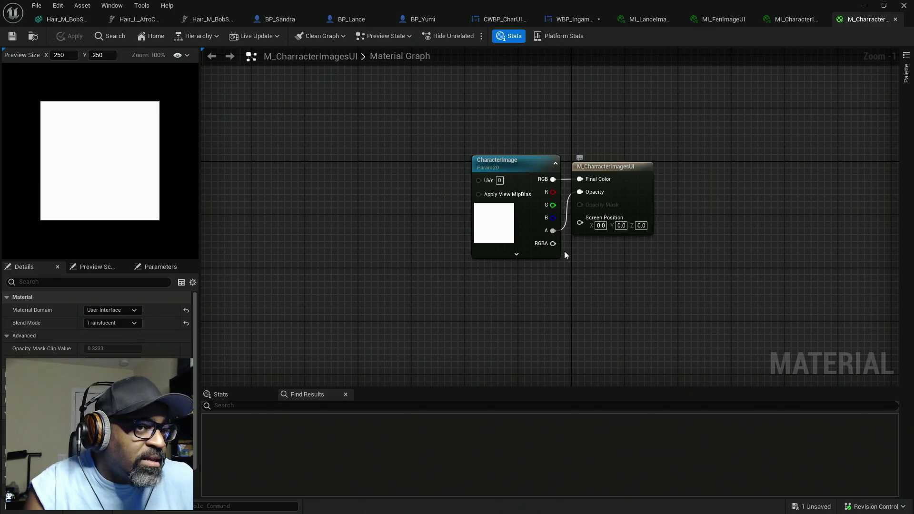
{"action": "mouse_move", "coordinate": [682, 128]}
{"action": "left_mouse_down"}
{"action": "mouse_move", "coordinate": [624, 236]}
{"action": "mouse_move", "coordinate": [565, 319]}
{"action": "left_mouse_up"}
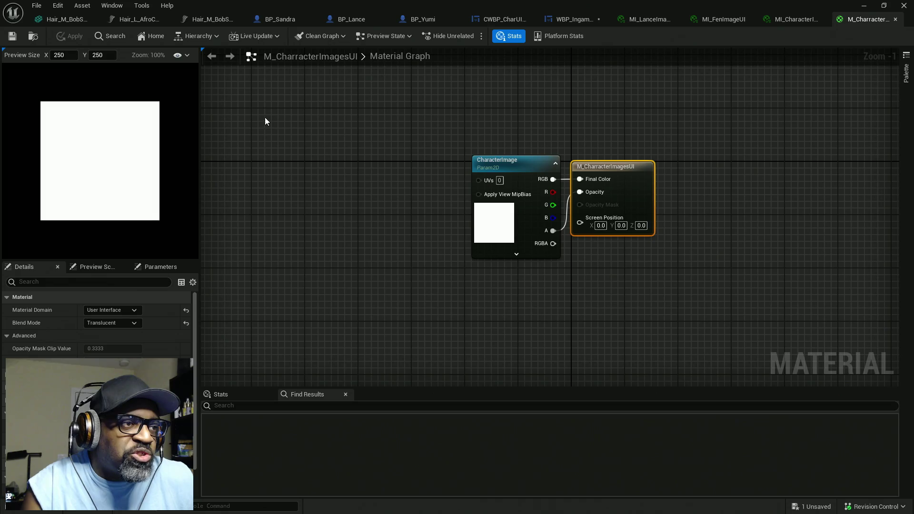
{"action": "mouse_move", "coordinate": [266, 117]}
{"action": "left_mouse_down"}
{"action": "mouse_move", "coordinate": [476, 339]}
{"action": "mouse_move", "coordinate": [605, 341]}
{"action": "left_mouse_up"}
{"action": "mouse_move", "coordinate": [713, 117]}
{"action": "left_mouse_down"}
{"action": "mouse_move", "coordinate": [703, 181]}
{"action": "mouse_move", "coordinate": [649, 302]}
{"action": "left_mouse_up"}
{"action": "left_click_drag", "start_coordinate": [275, 96], "coordinate": [613, 361]}
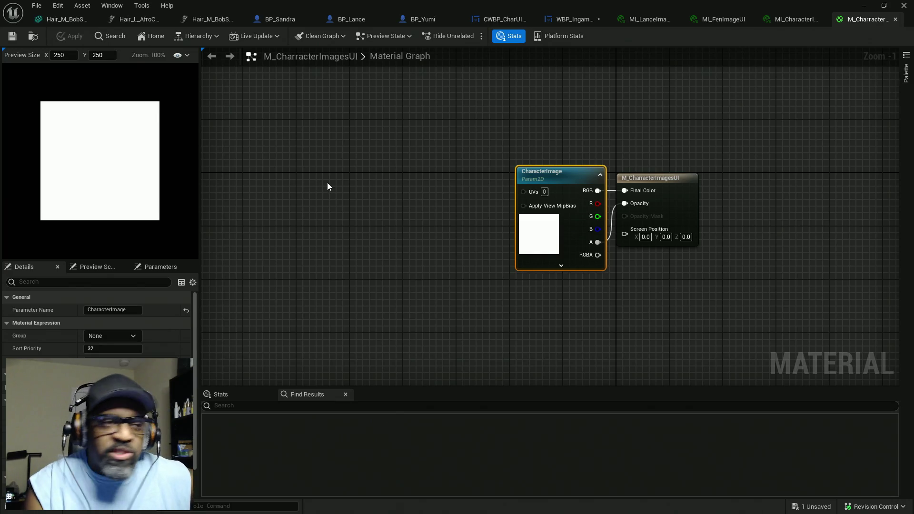
{"action": "left_click_drag", "start_coordinate": [419, 106], "coordinate": [599, 310]}
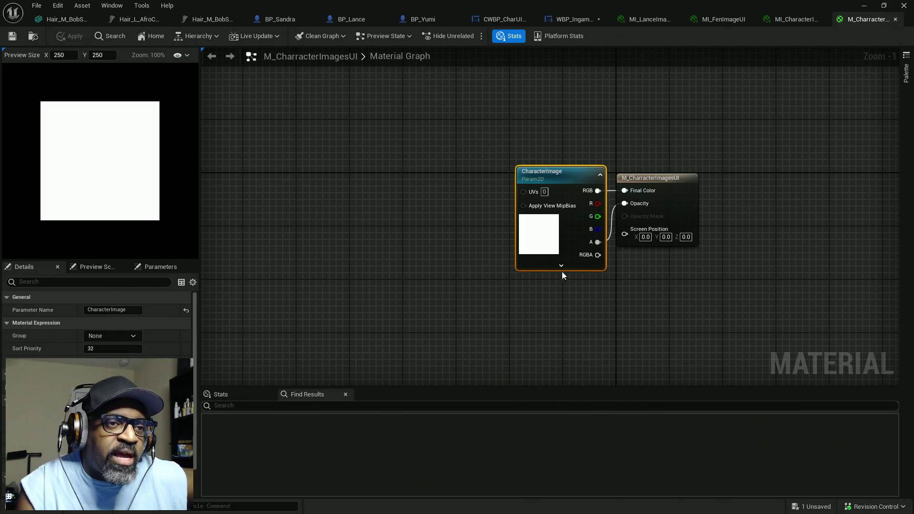
{"action": "mouse_move", "coordinate": [745, 140]}
{"action": "left_mouse_down"}
{"action": "mouse_move", "coordinate": [724, 161]}
{"action": "mouse_move", "coordinate": [323, 304]}
{"action": "left_mouse_up"}
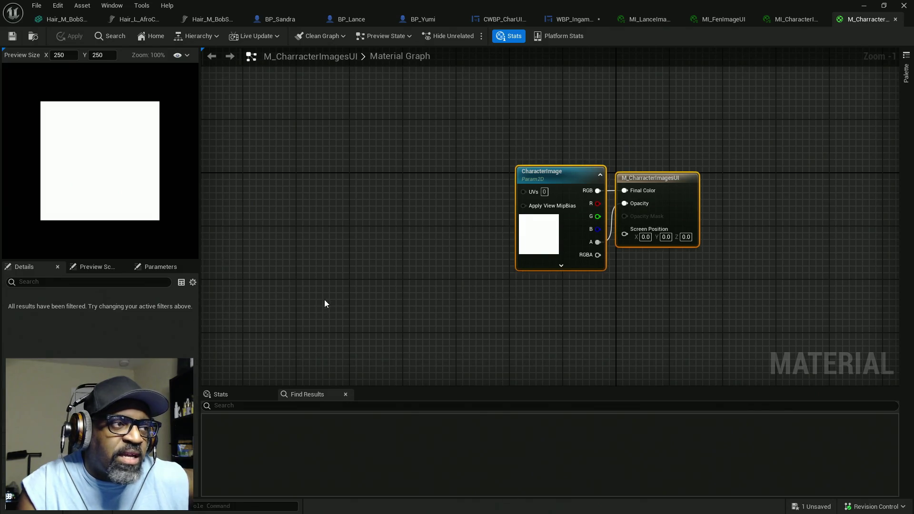
{"action": "mouse_move", "coordinate": [754, 133]}
{"action": "left_mouse_down"}
{"action": "mouse_move", "coordinate": [673, 249]}
{"action": "mouse_move", "coordinate": [613, 304]}
{"action": "left_mouse_up"}
{"action": "left_click_drag", "start_coordinate": [423, 110], "coordinate": [613, 330]}
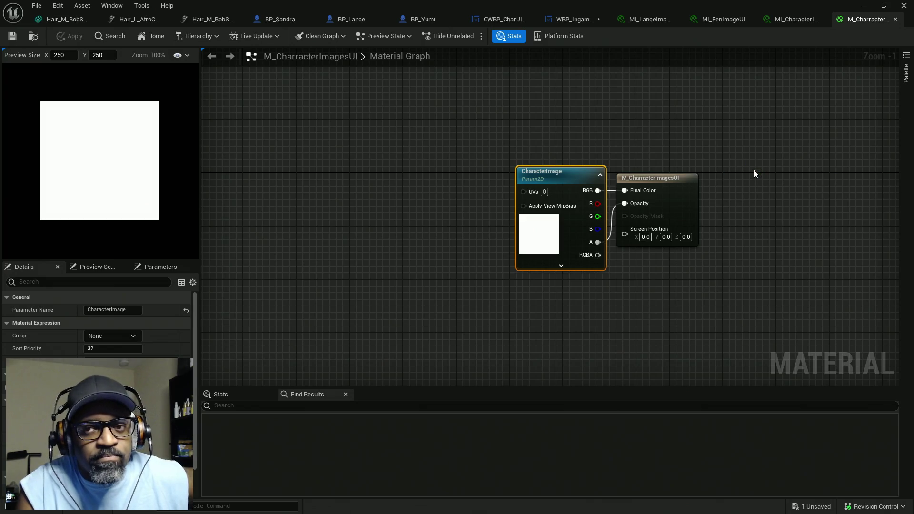
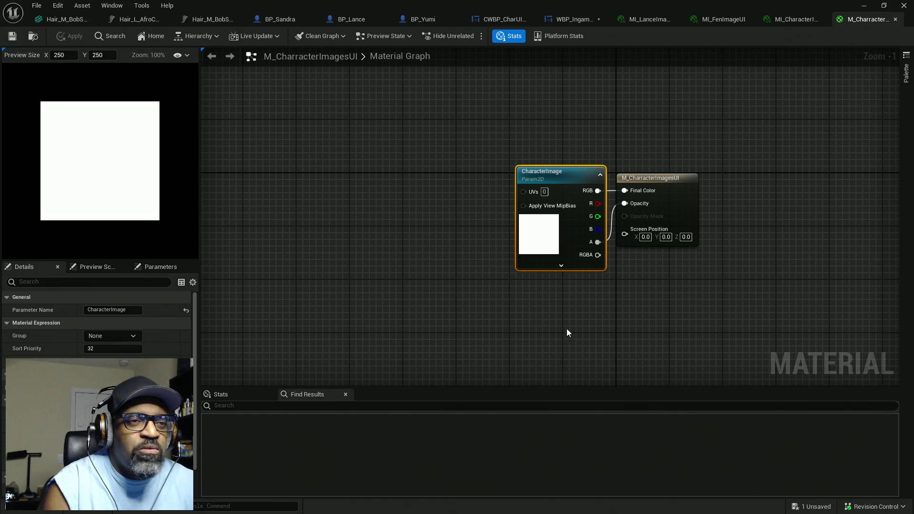
Step: Add a Custom expression node to the left of the CharacterImage texture node
{"action": "left_click_drag", "start_coordinate": [564, 328], "coordinate": [533, 283]}
{"action": "left_click_drag", "start_coordinate": [408, 92], "coordinate": [670, 324]}
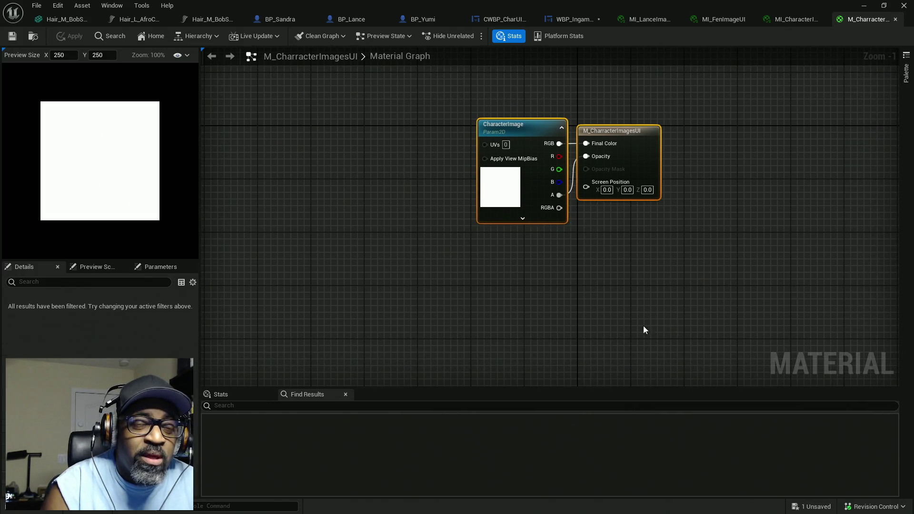
{"action": "right_click", "coordinate": [424, 280]}
{"action": "type", "text": "c"}
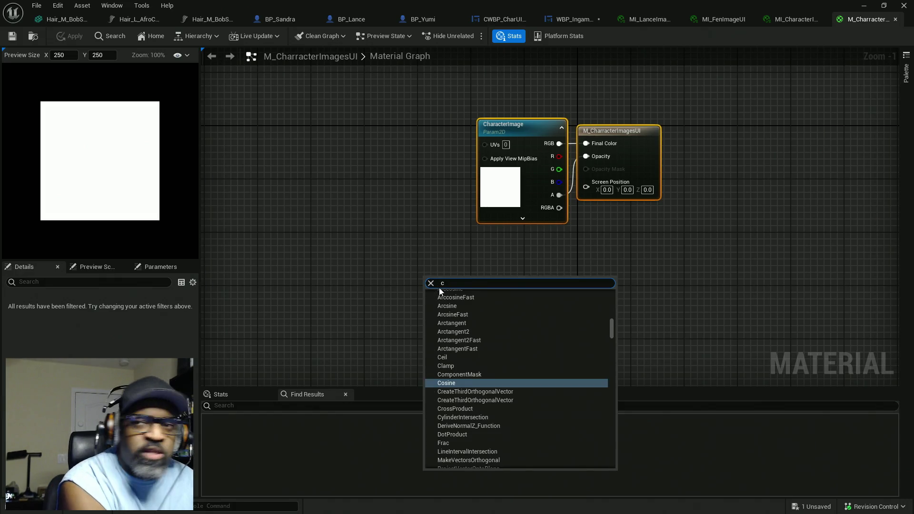
{"action": "type", "text": "ustom"}
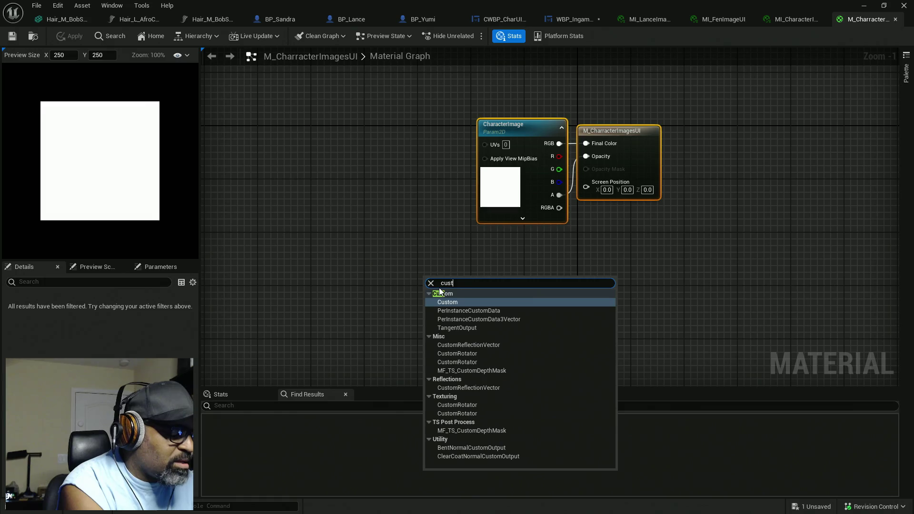
{"action": "key", "text": "Return"}
{"action": "mouse_move", "coordinate": [504, 277]}
{"action": "left_mouse_down"}
{"action": "mouse_move", "coordinate": [380, 231]}
{"action": "mouse_move", "coordinate": [334, 244]}
{"action": "left_mouse_up"}
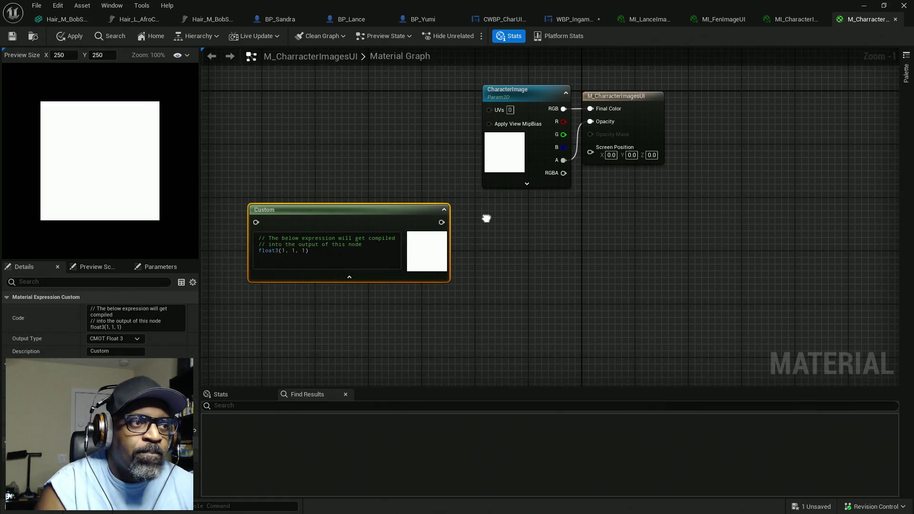
Step: Rearrange the Custom, CharacterImage and output nodes, and add a Multiply node
{"action": "left_click_drag", "start_coordinate": [218, 157], "coordinate": [461, 332]}
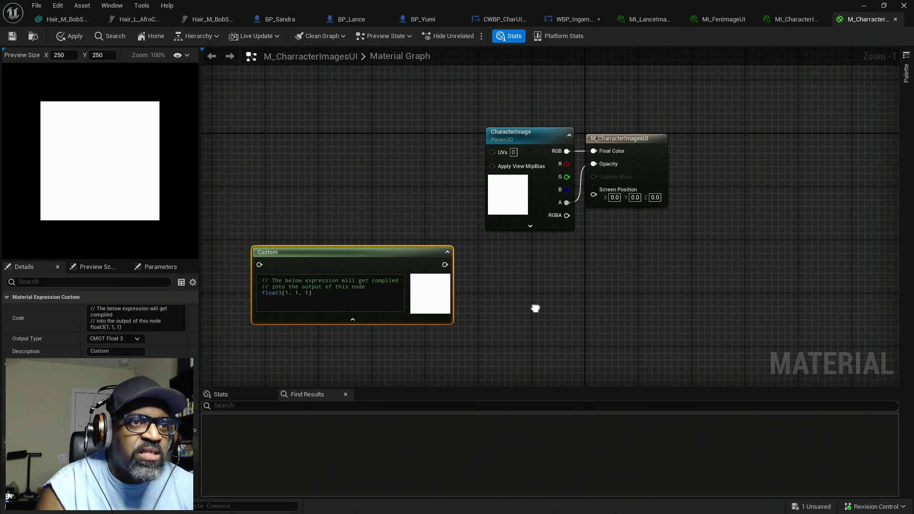
{"action": "mouse_move", "coordinate": [518, 74]}
{"action": "left_mouse_down"}
{"action": "mouse_move", "coordinate": [673, 230]}
{"action": "mouse_move", "coordinate": [710, 290]}
{"action": "left_mouse_up"}
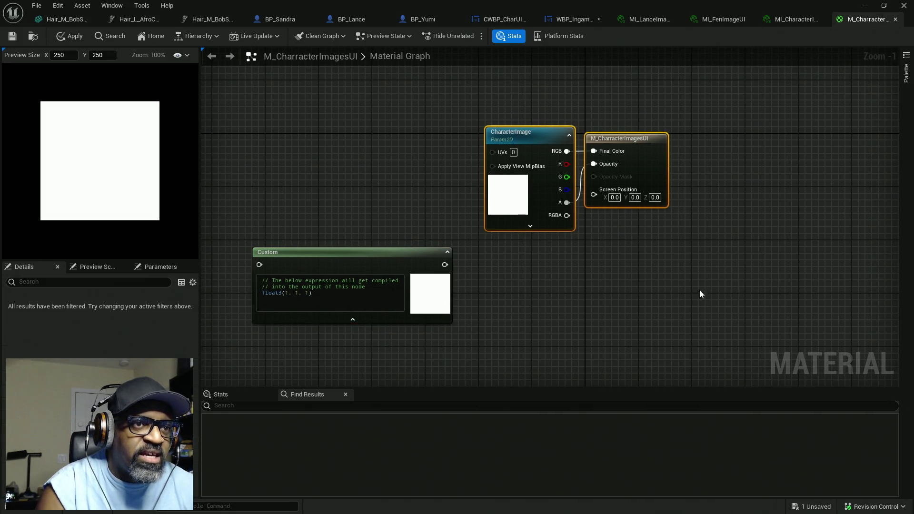
{"action": "left_click_drag", "start_coordinate": [485, 261], "coordinate": [499, 301]}
{"action": "left_click_drag", "start_coordinate": [610, 190], "coordinate": [463, 191]}
{"action": "left_click", "coordinate": [598, 207]}
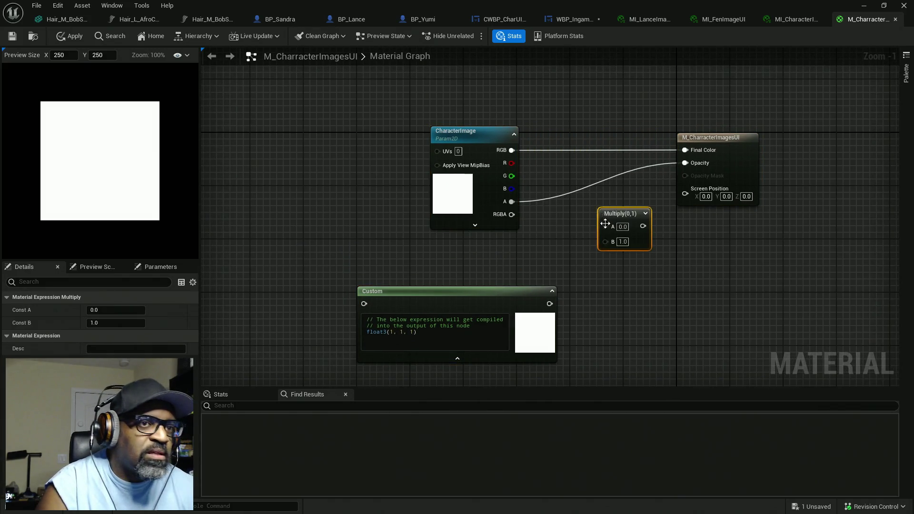
Step: Create a Scalar Parameter named Brightness with a default value of 1.0
{"action": "left_click", "coordinate": [521, 242]}
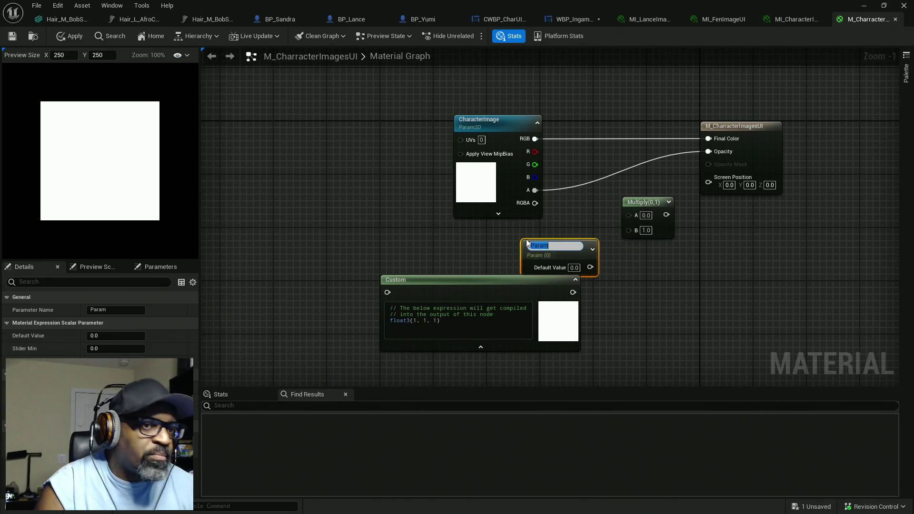
{"action": "type", "text": "Brightness"}
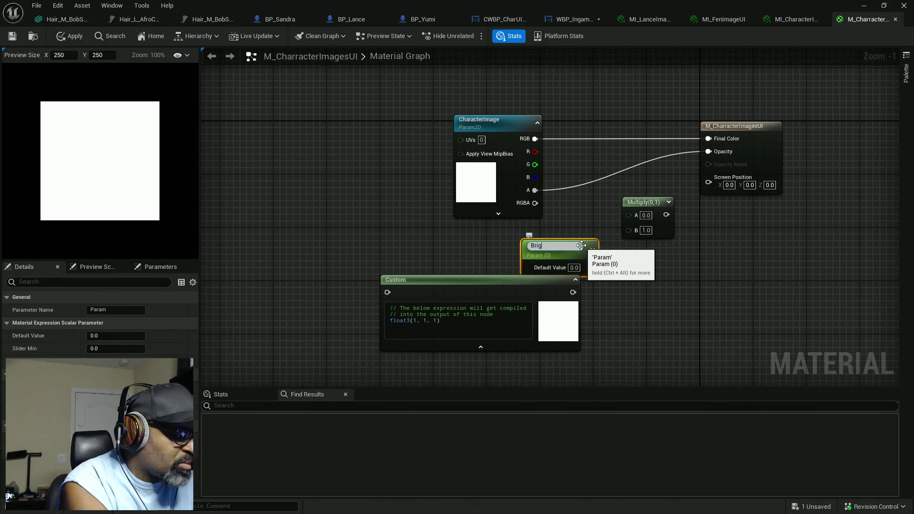
{"action": "key", "text": "Return"}
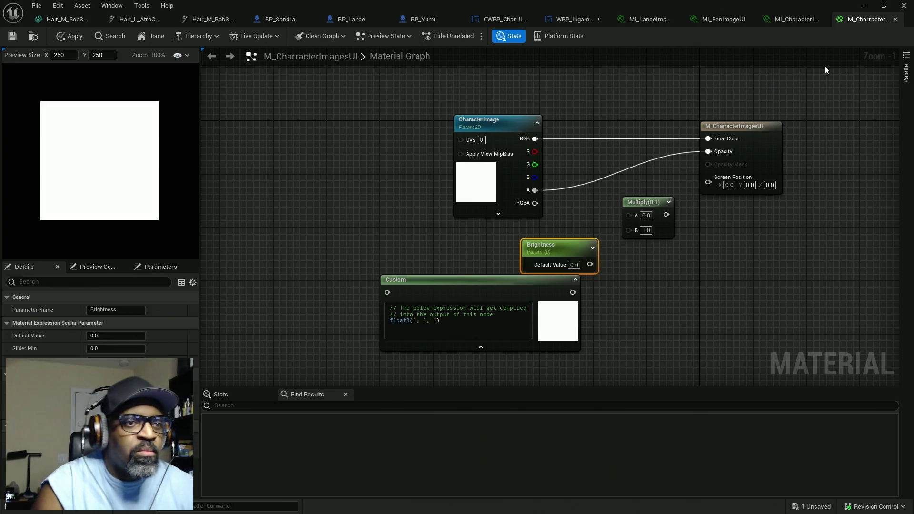
{"action": "left_click", "coordinate": [579, 265]}
{"action": "type", "text": "1"}
{"action": "key", "text": "Return"}
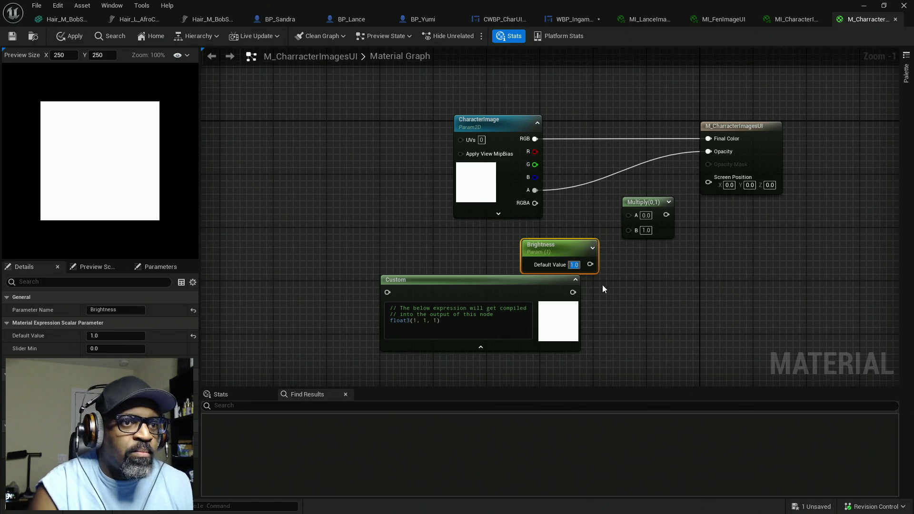
Step: Wire Brightness to Multiply A, CharacterImage RGB to B, and Multiply into Final Color
{"action": "mouse_move", "coordinate": [589, 265]}
{"action": "left_mouse_down"}
{"action": "mouse_move", "coordinate": [631, 233]}
{"action": "mouse_move", "coordinate": [619, 209]}
{"action": "mouse_move", "coordinate": [536, 138]}
{"action": "left_mouse_up"}
{"action": "left_click_drag", "start_coordinate": [656, 215], "coordinate": [710, 139]}
{"action": "left_click_drag", "start_coordinate": [647, 231], "coordinate": [658, 156]}
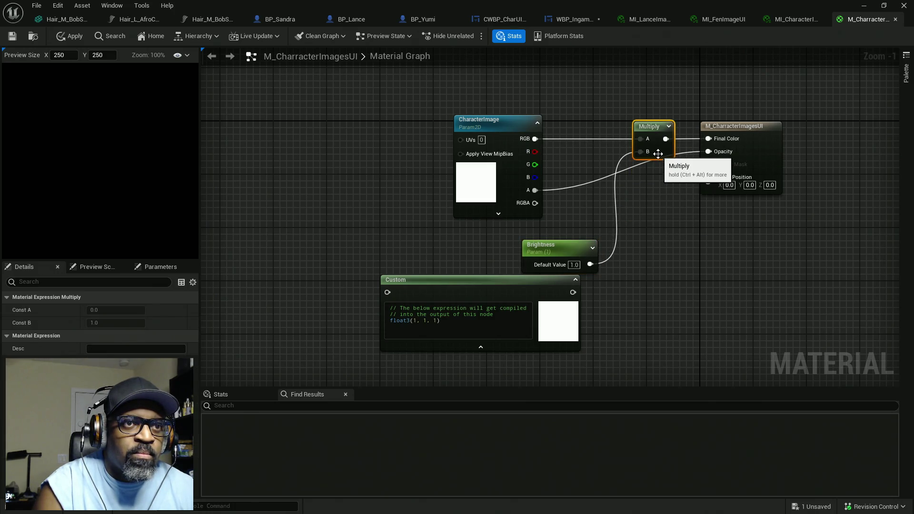
{"action": "mouse_move", "coordinate": [577, 245]}
{"action": "left_mouse_down"}
{"action": "mouse_move", "coordinate": [505, 88]}
{"action": "mouse_move", "coordinate": [517, 312]}
{"action": "left_mouse_up"}
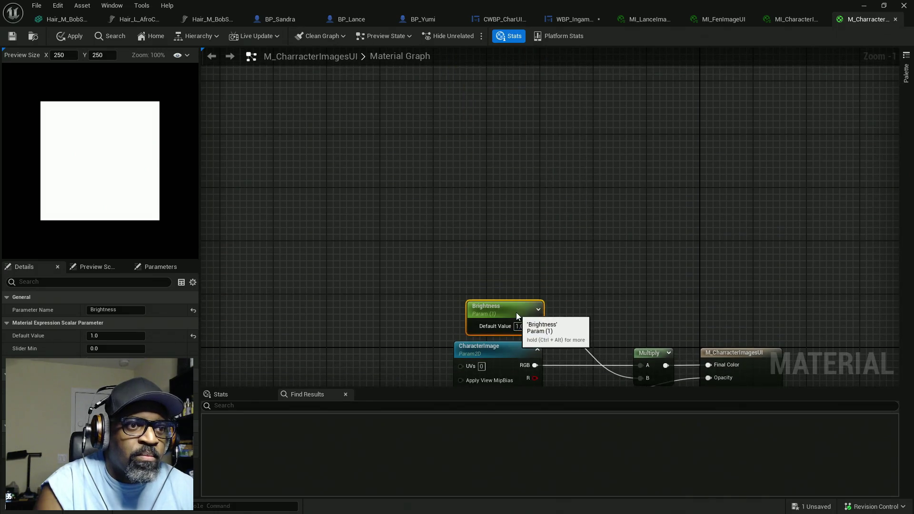
{"action": "left_click_drag", "start_coordinate": [636, 257], "coordinate": [635, 244]}
{"action": "mouse_move", "coordinate": [530, 245]}
{"action": "left_mouse_down"}
{"action": "mouse_move", "coordinate": [551, 255]}
{"action": "mouse_move", "coordinate": [636, 258]}
{"action": "left_mouse_up"}
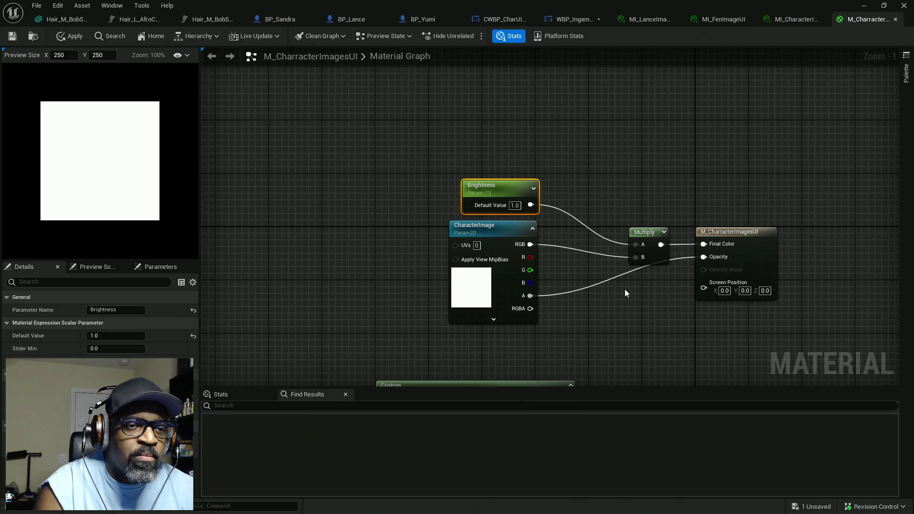
{"action": "left_click", "coordinate": [514, 284], "text": "ctrl"}
{"action": "left_click_drag", "start_coordinate": [498, 261], "coordinate": [558, 261]}
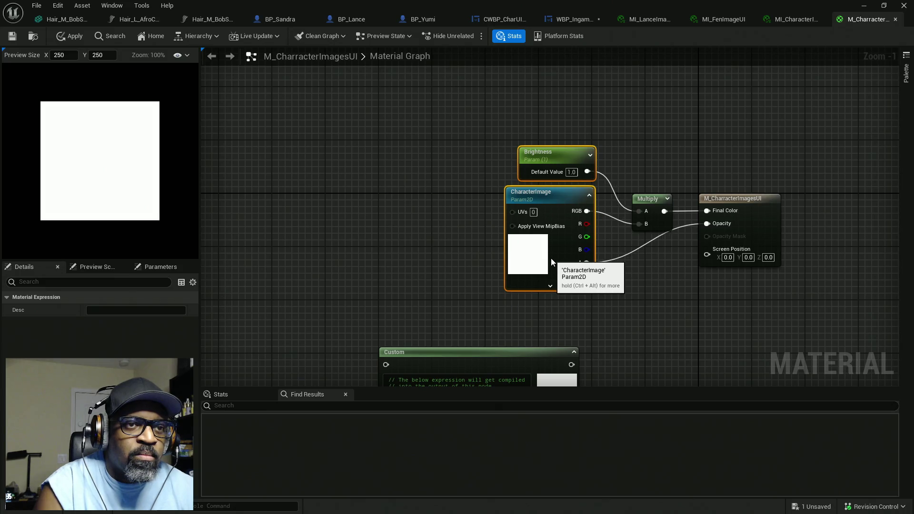
{"action": "mouse_move", "coordinate": [721, 289]}
{"action": "left_mouse_down"}
{"action": "mouse_move", "coordinate": [662, 241]}
{"action": "mouse_move", "coordinate": [638, 286]}
{"action": "left_mouse_up"}
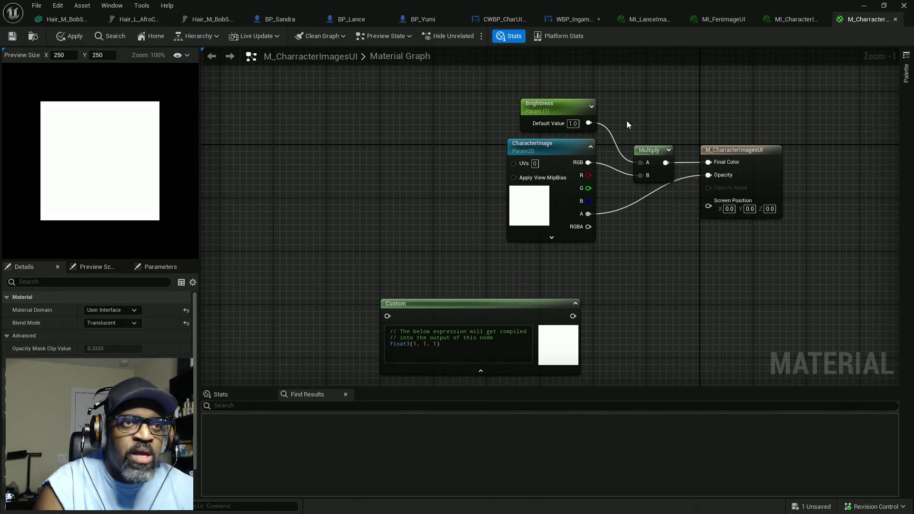
Step: Select and inspect the Brightness and Custom nodes while reviewing the material graph
{"action": "mouse_move", "coordinate": [638, 90]}
{"action": "left_mouse_down"}
{"action": "mouse_move", "coordinate": [420, 101]}
{"action": "mouse_move", "coordinate": [432, 122]}
{"action": "left_mouse_up"}
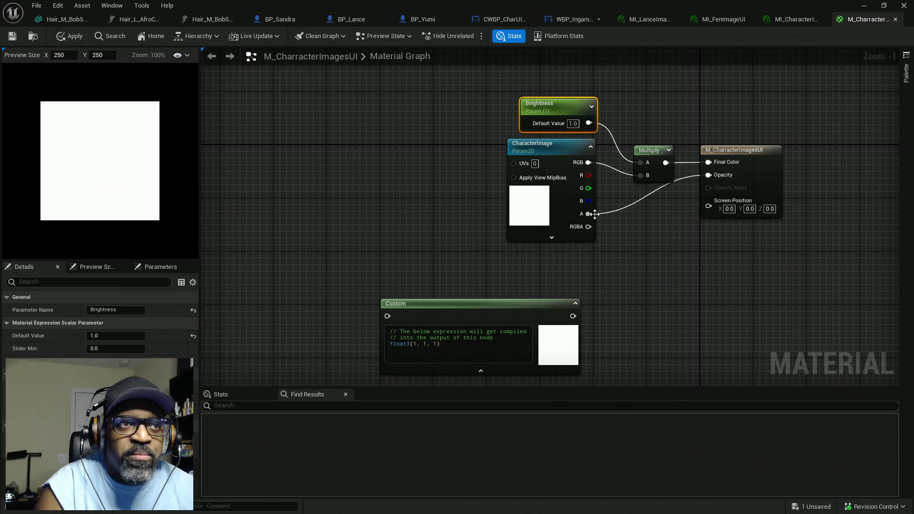
{"action": "mouse_move", "coordinate": [478, 98]}
{"action": "left_mouse_down"}
{"action": "mouse_move", "coordinate": [644, 122]}
{"action": "mouse_move", "coordinate": [675, 194]}
{"action": "mouse_move", "coordinate": [376, 352]}
{"action": "left_mouse_up"}
{"action": "left_click_drag", "start_coordinate": [657, 262], "coordinate": [587, 306]}
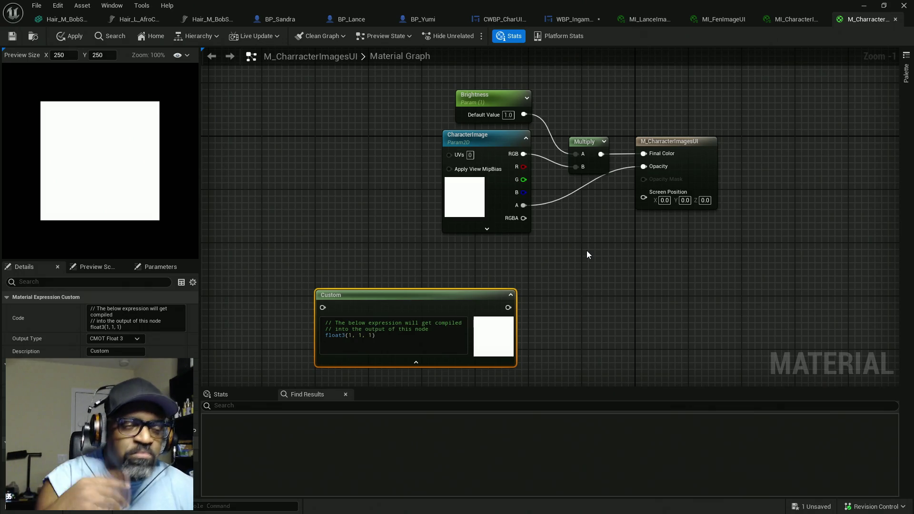
{"action": "mouse_move", "coordinate": [622, 210]}
{"action": "left_mouse_down"}
{"action": "mouse_move", "coordinate": [598, 213]}
{"action": "mouse_move", "coordinate": [606, 230]}
{"action": "left_mouse_up"}
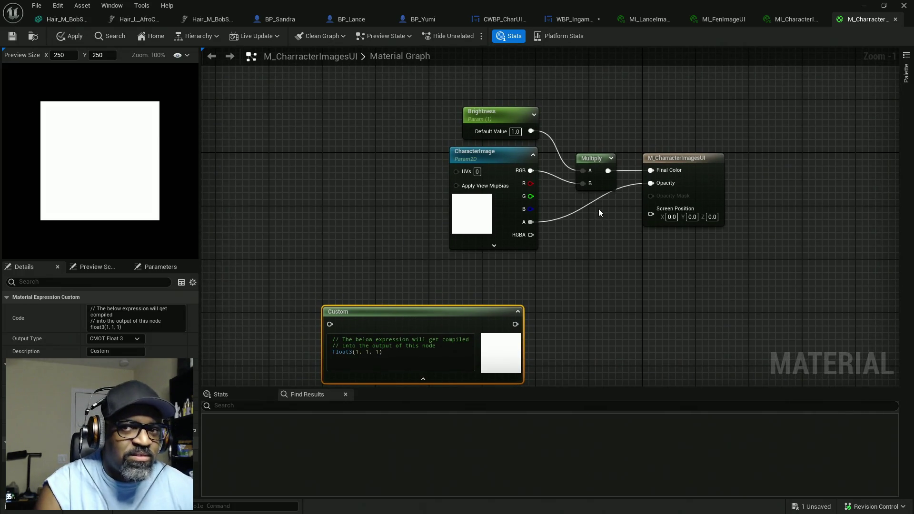
{"action": "left_click_drag", "start_coordinate": [608, 263], "coordinate": [636, 260]}
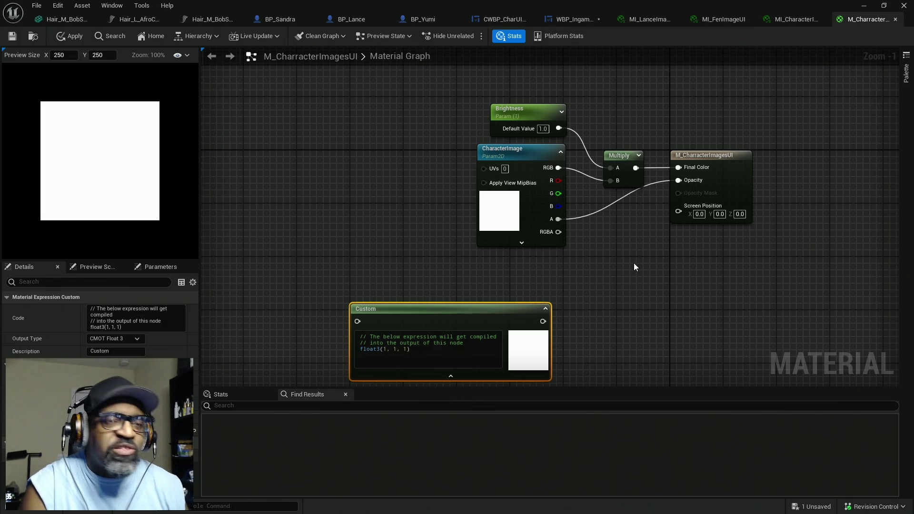
{"action": "mouse_move", "coordinate": [635, 266]}
{"action": "left_mouse_down"}
{"action": "mouse_move", "coordinate": [622, 261]}
{"action": "mouse_move", "coordinate": [639, 242]}
{"action": "mouse_move", "coordinate": [323, 345]}
{"action": "left_mouse_up"}
Step: Delete the unused Custom node, save the material, and switch to WBP_IngameUI
{"action": "key", "text": "Delete"}
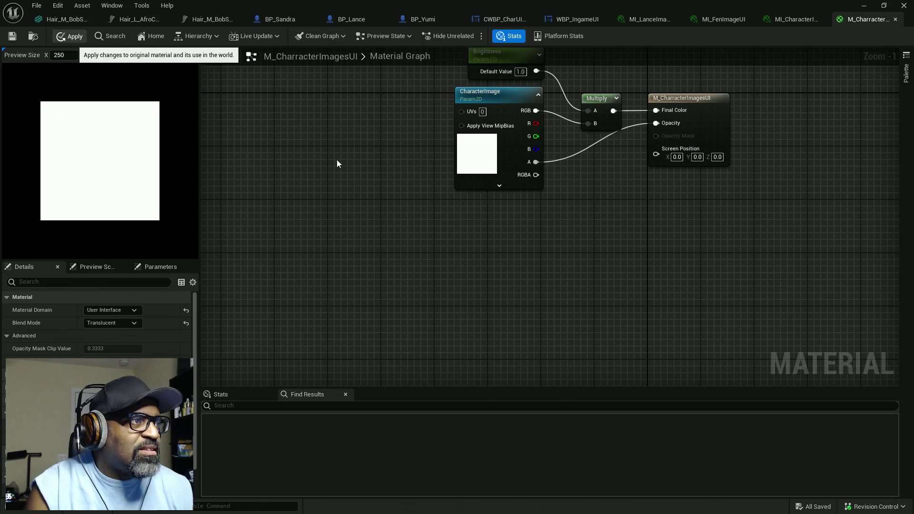
{"action": "left_click_drag", "start_coordinate": [646, 243], "coordinate": [604, 332]}
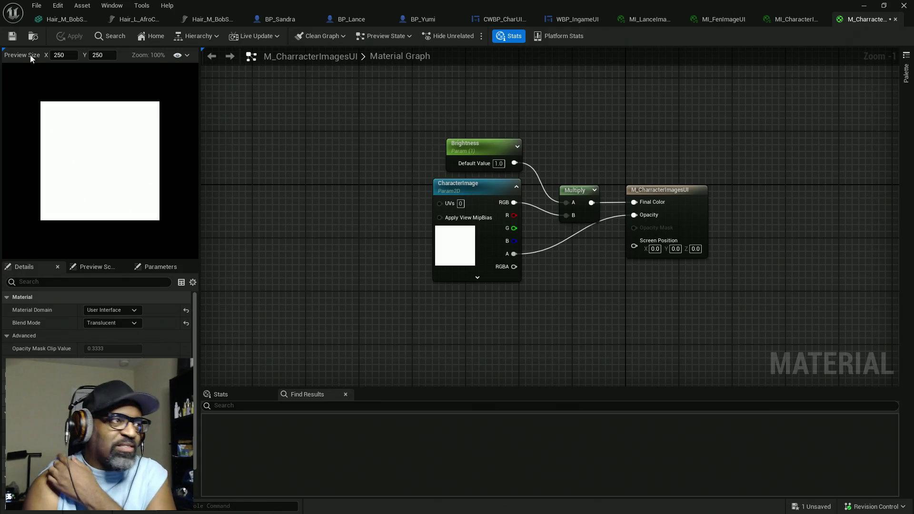
{"action": "left_click", "coordinate": [12, 37]}
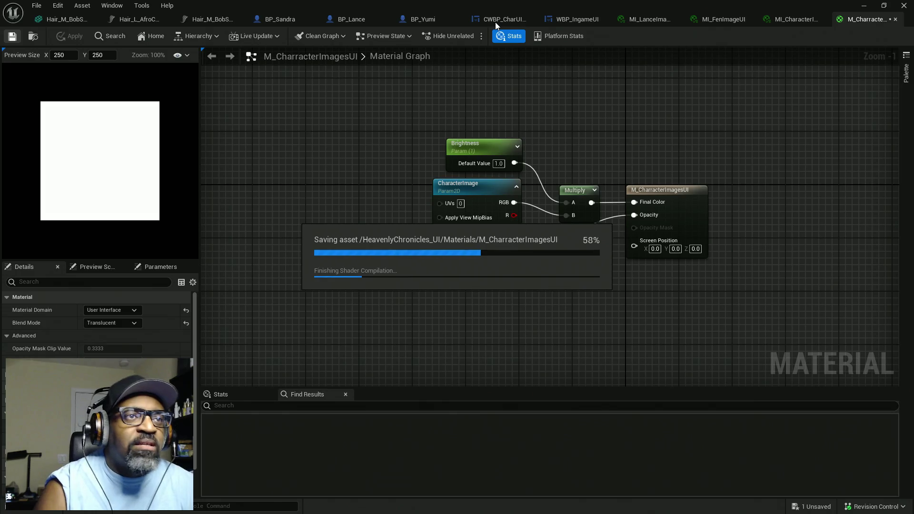
{"action": "left_click", "coordinate": [575, 19]}
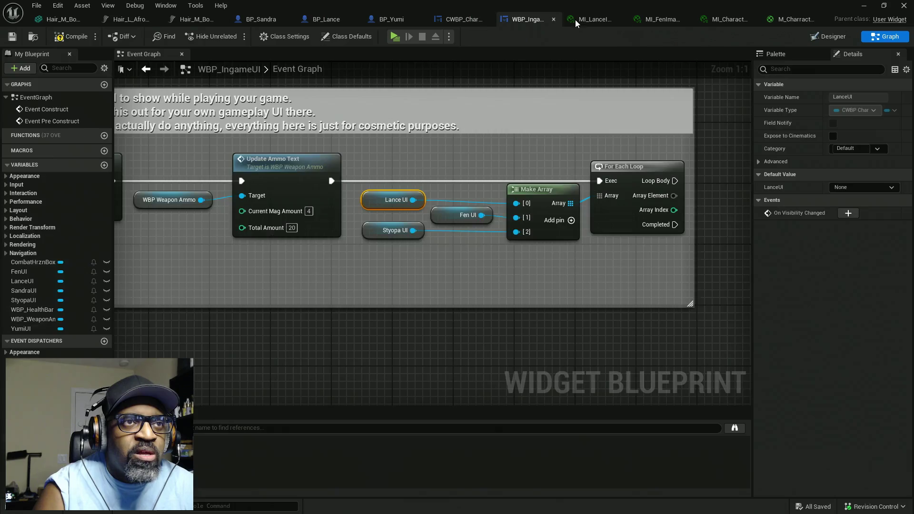
Step: In the event graph, connect the Make Array output to the For Each Loop's array input
{"action": "left_click", "coordinate": [822, 38]}
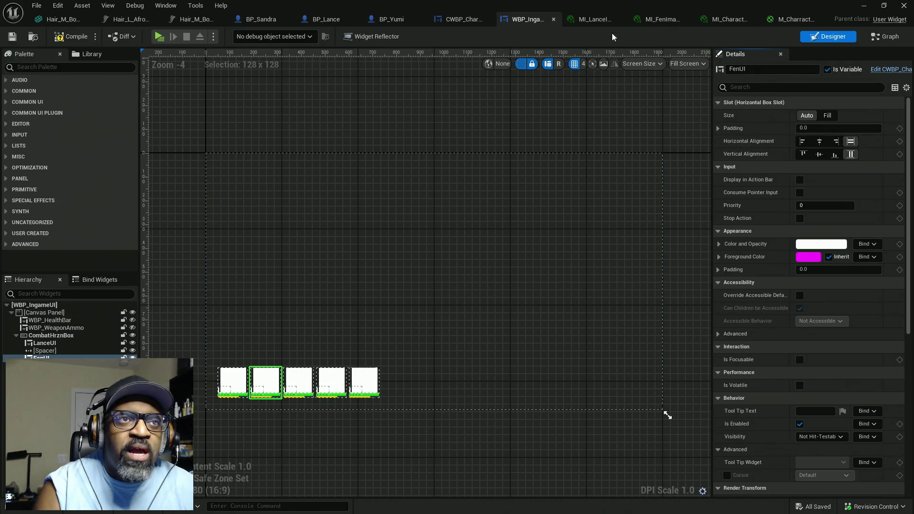
{"action": "left_click", "coordinate": [886, 36]}
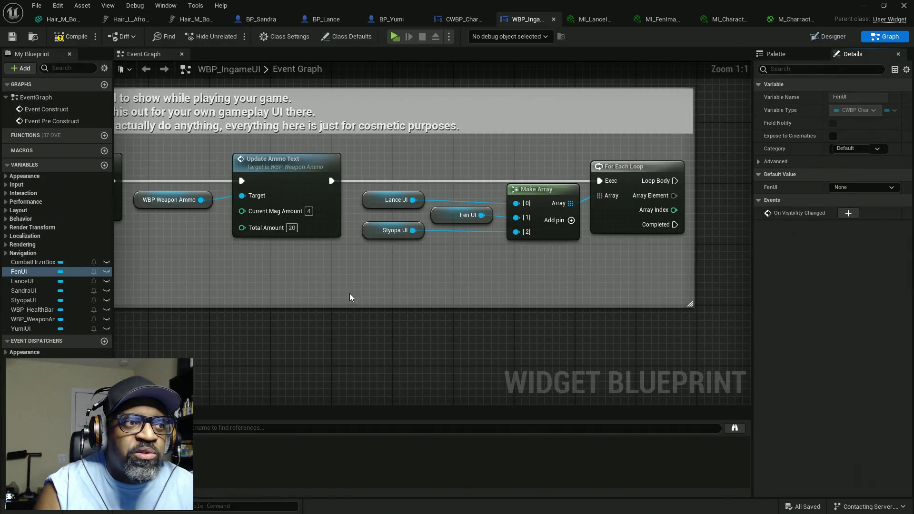
{"action": "mouse_move", "coordinate": [409, 293]}
{"action": "left_mouse_down"}
{"action": "mouse_move", "coordinate": [482, 282]}
{"action": "mouse_move", "coordinate": [511, 261]}
{"action": "left_mouse_up"}
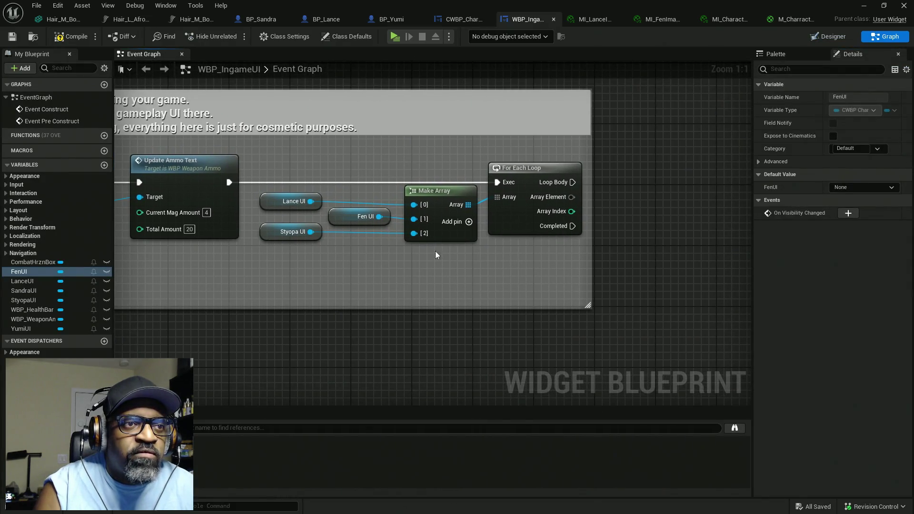
{"action": "left_click", "coordinate": [476, 200], "text": "alt"}
{"action": "left_click_drag", "start_coordinate": [448, 207], "coordinate": [479, 199]}
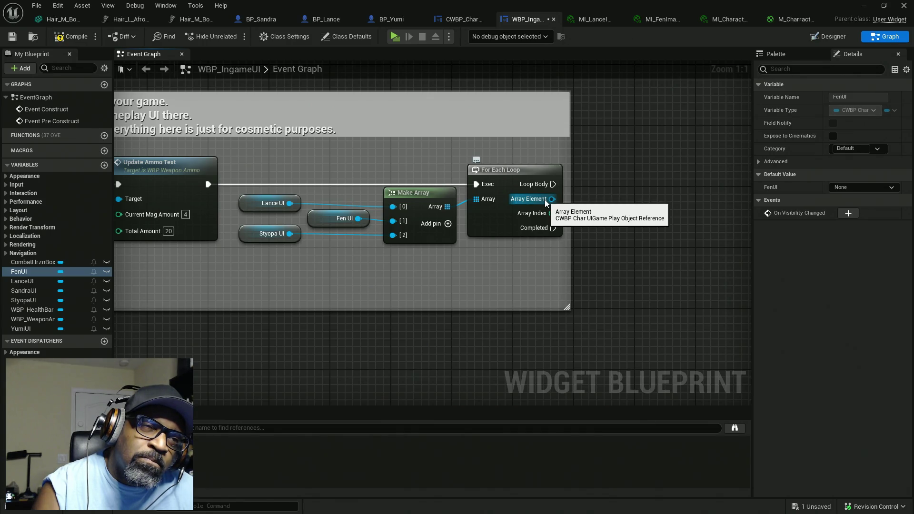
Step: Add a validated Char Image Texture get from each Array Element, driven by Loop Body
{"action": "left_click_drag", "start_coordinate": [547, 201], "coordinate": [608, 197]}
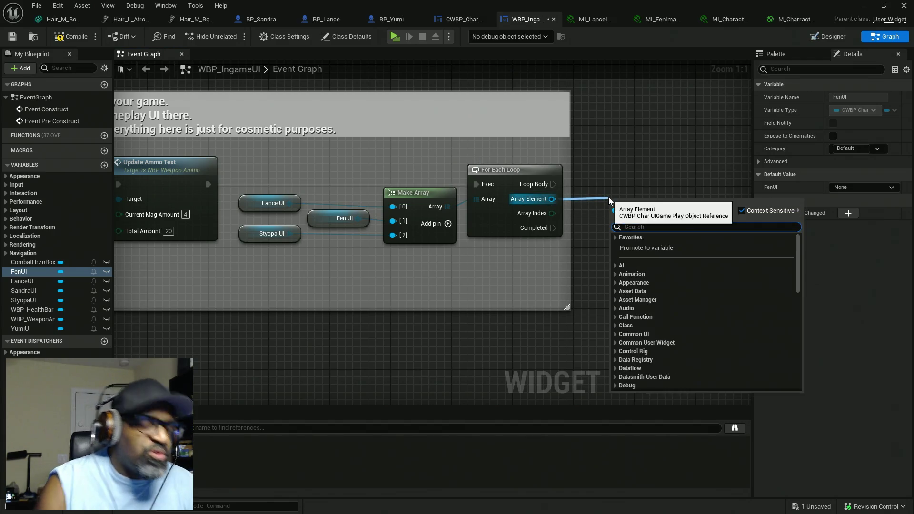
{"action": "type", "text": "get"}
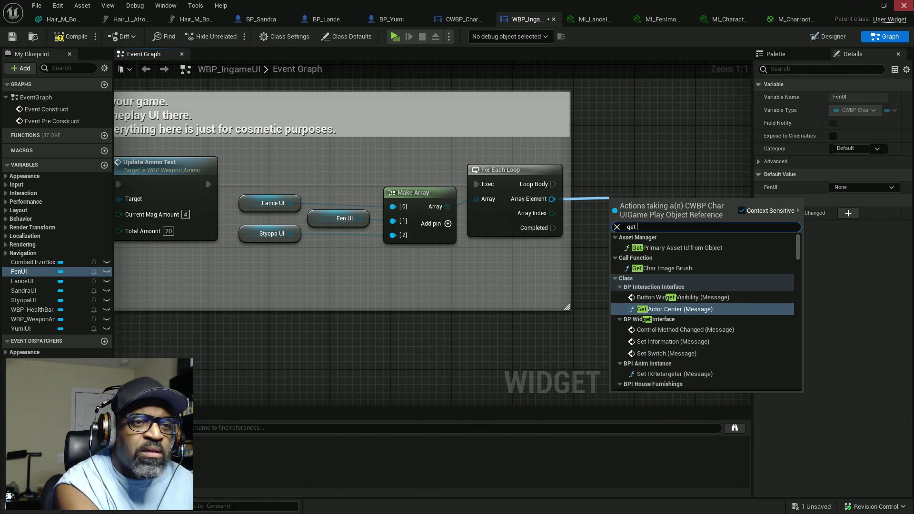
{"action": "type", "text": " char"}
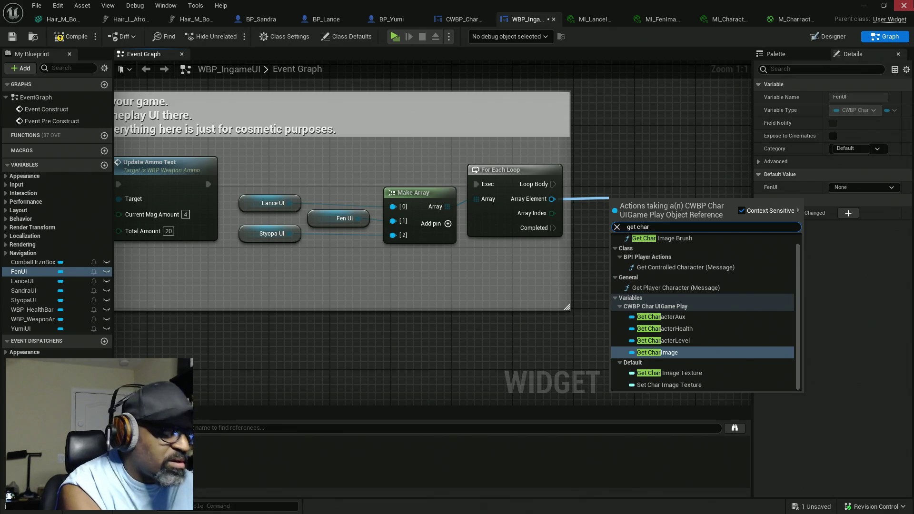
{"action": "type", "text": "im"}
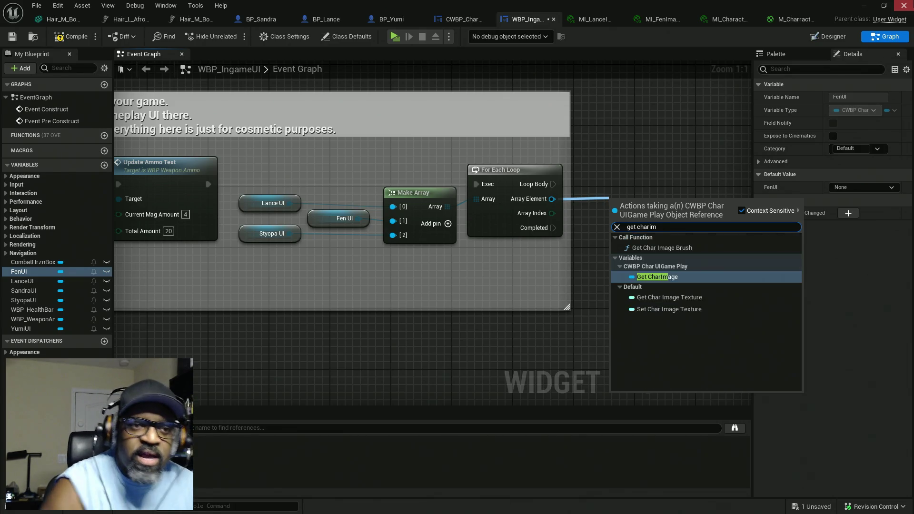
{"action": "left_click", "coordinate": [681, 298]}
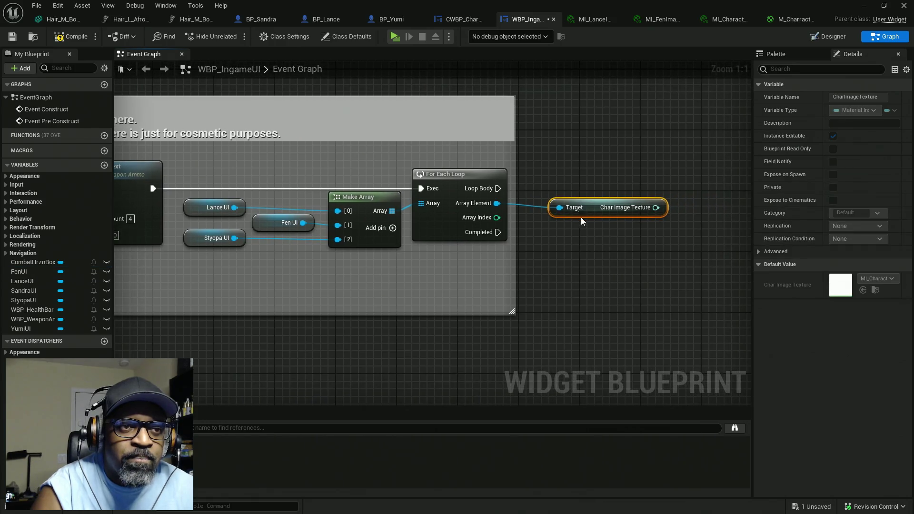
{"action": "right_click", "coordinate": [591, 204]}
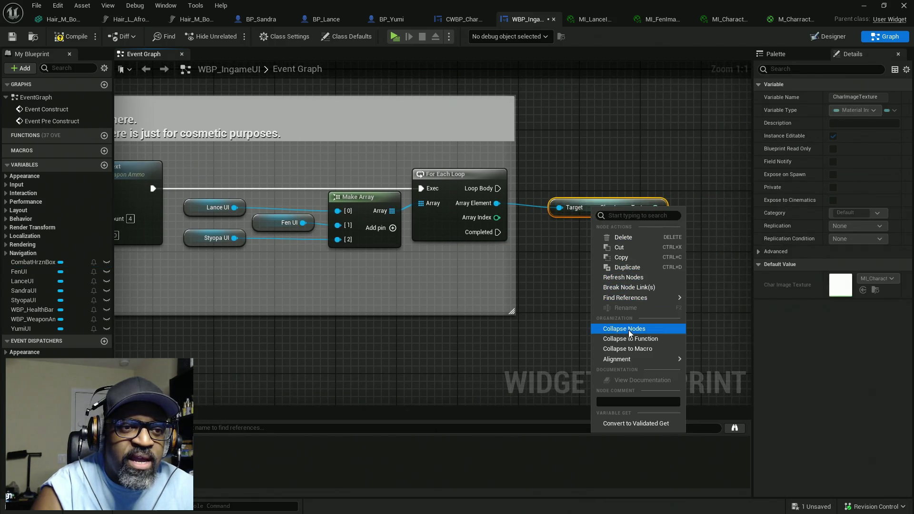
{"action": "left_click", "coordinate": [631, 424]}
{"action": "left_click_drag", "start_coordinate": [560, 219], "coordinate": [498, 189]}
{"action": "left_click_drag", "start_coordinate": [613, 221], "coordinate": [590, 192]}
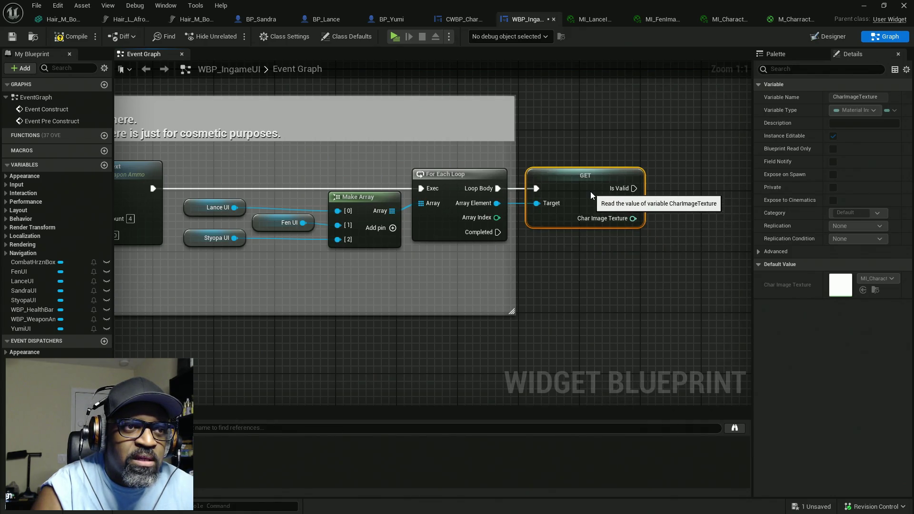
{"action": "left_click_drag", "start_coordinate": [675, 260], "coordinate": [543, 244]}
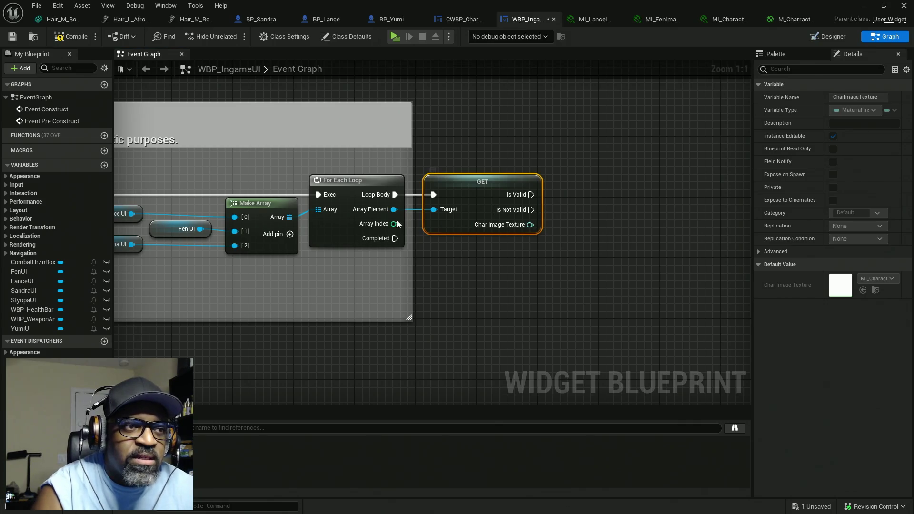
{"action": "left_click_drag", "start_coordinate": [395, 210], "coordinate": [541, 290]}
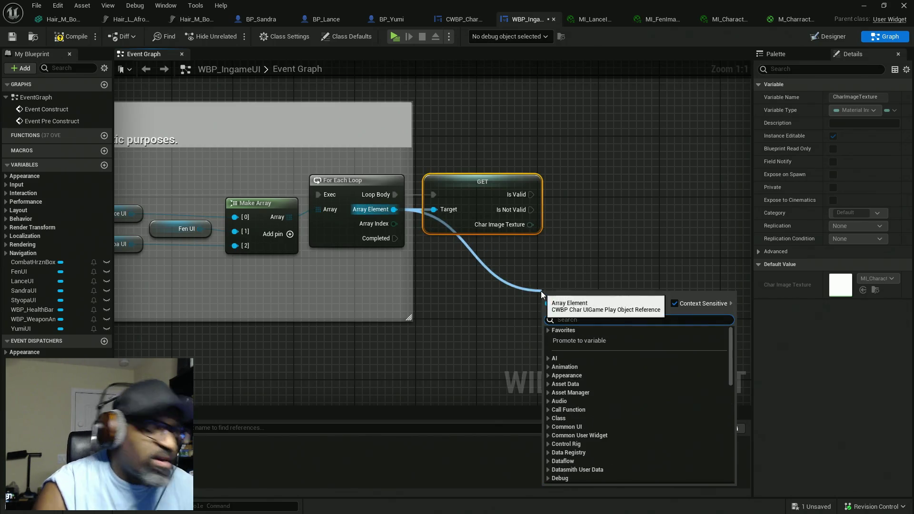
Step: Add a Get CharImage node off each loop Array Element, below the GET node
{"action": "type", "text": "get ch"}
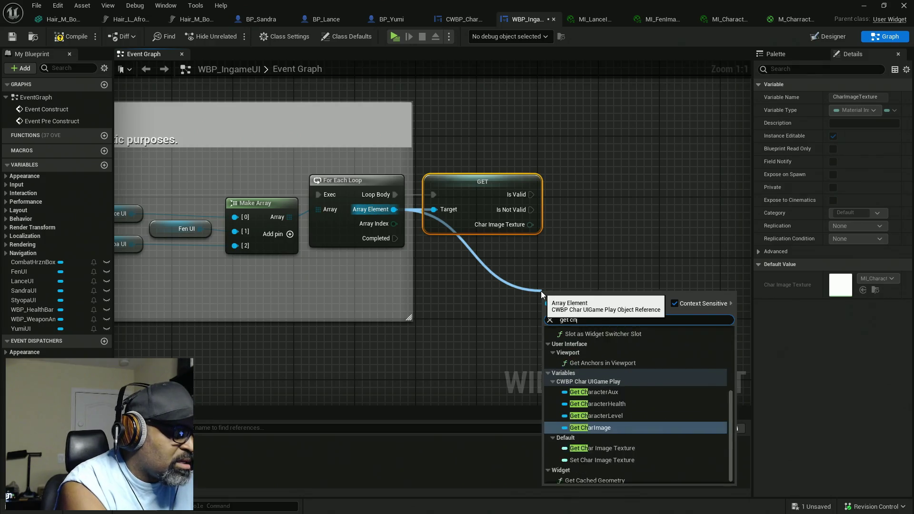
{"action": "type", "text": "arimage"}
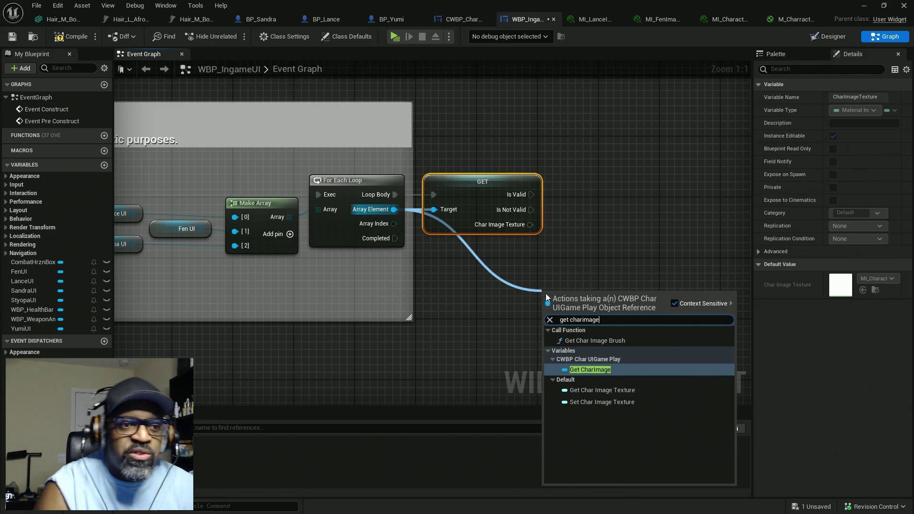
{"action": "key", "text": "Return"}
{"action": "mouse_move", "coordinate": [592, 291]}
{"action": "left_mouse_down"}
{"action": "mouse_move", "coordinate": [560, 292]}
{"action": "mouse_move", "coordinate": [501, 261]}
{"action": "mouse_move", "coordinate": [610, 249]}
{"action": "left_mouse_up"}
Step: Add a Get Slot node that reads the Char Image's parent slot
{"action": "type", "text": "s"}
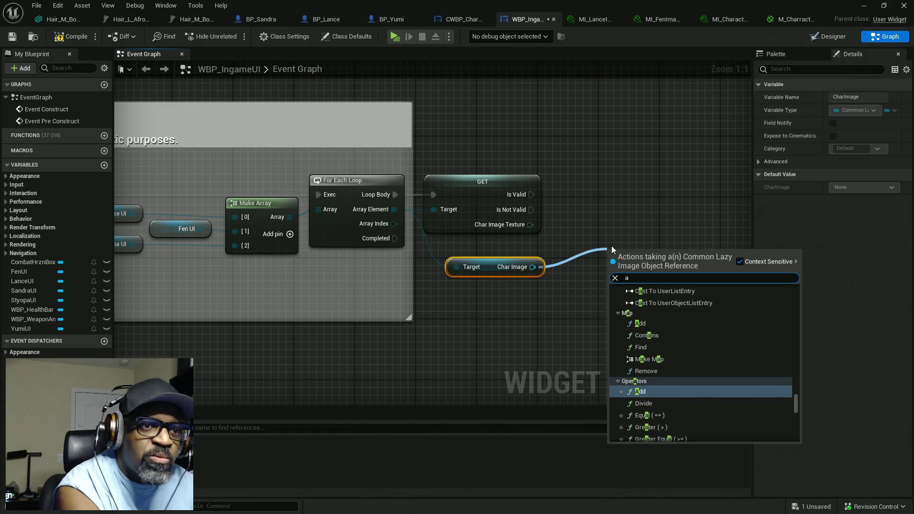
{"action": "key", "text": "BackSpace"}
{"action": "type", "text": "get as"}
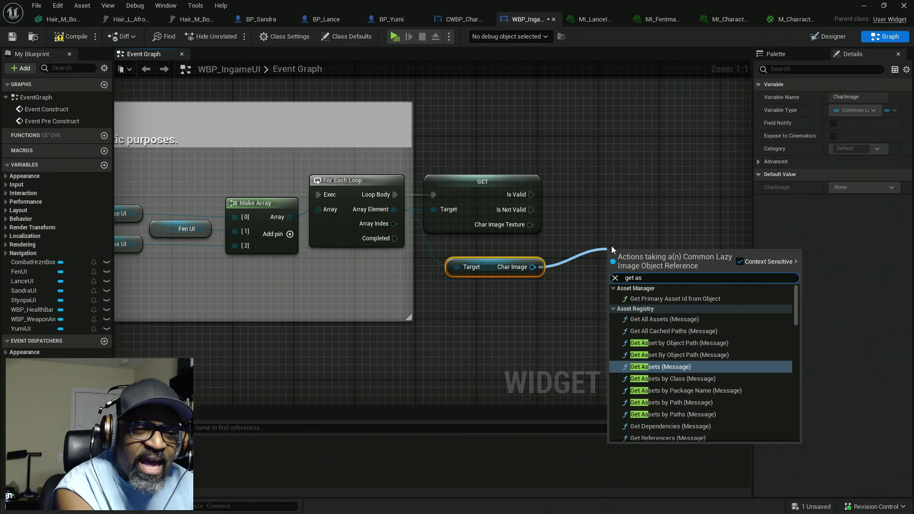
{"action": "type", "text": " br"}
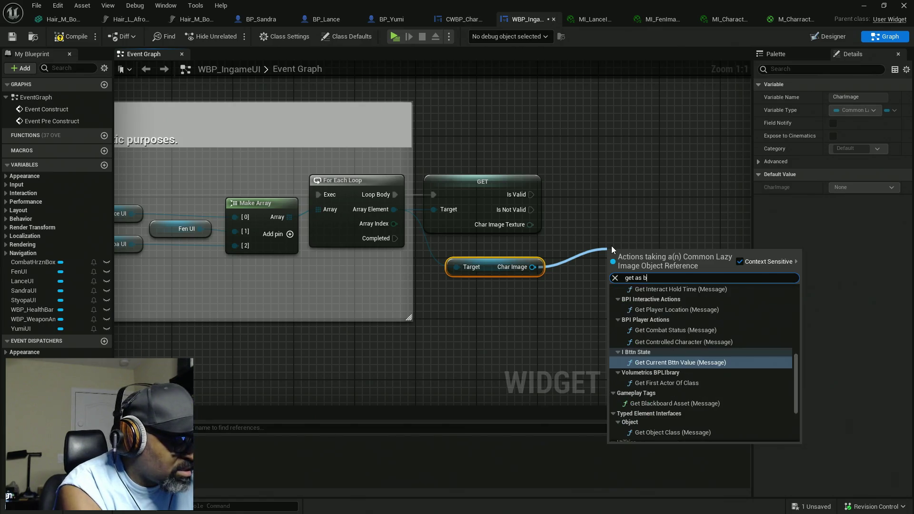
{"action": "key", "text": "BackSpace"}
{"action": "key", "text": "BackSpace"}
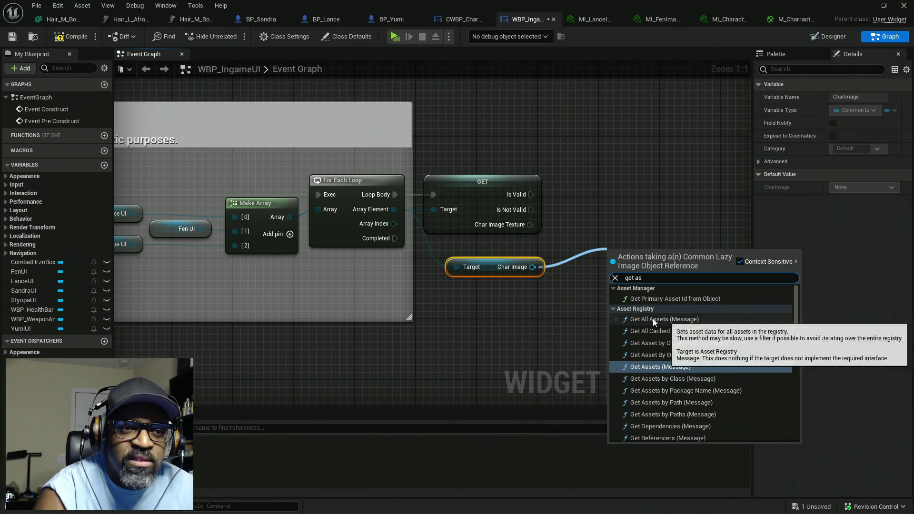
{"action": "left_click", "coordinate": [614, 309]}
{"action": "left_click", "coordinate": [616, 318]}
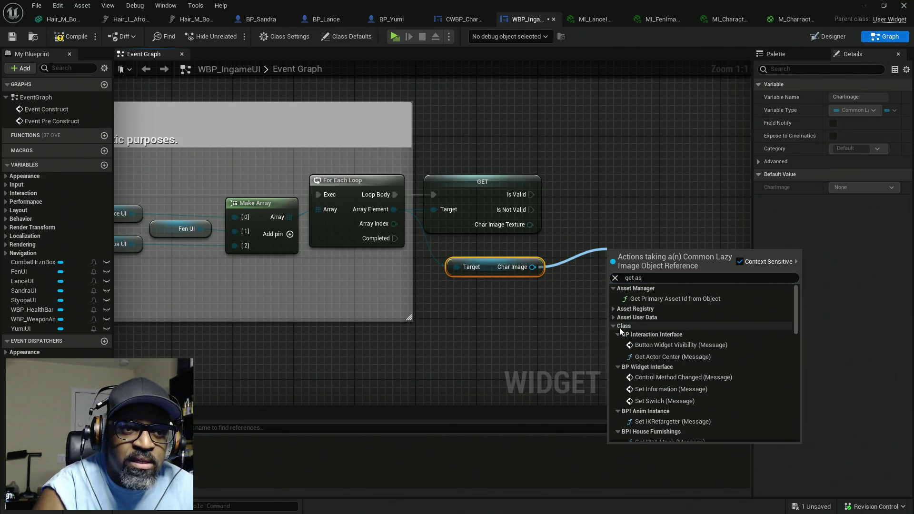
{"action": "left_click", "coordinate": [615, 326]}
{"action": "left_click", "coordinate": [615, 335]}
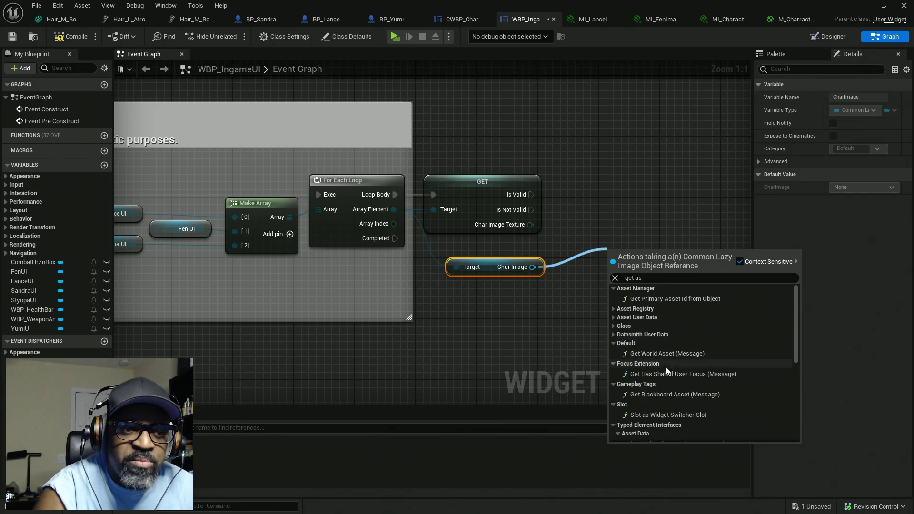
{"action": "scroll", "coordinate": [667, 366], "scroll_direction": "down", "scroll_amount": 3}
{"action": "scroll", "coordinate": [645, 371], "scroll_direction": "down", "scroll_amount": 2}
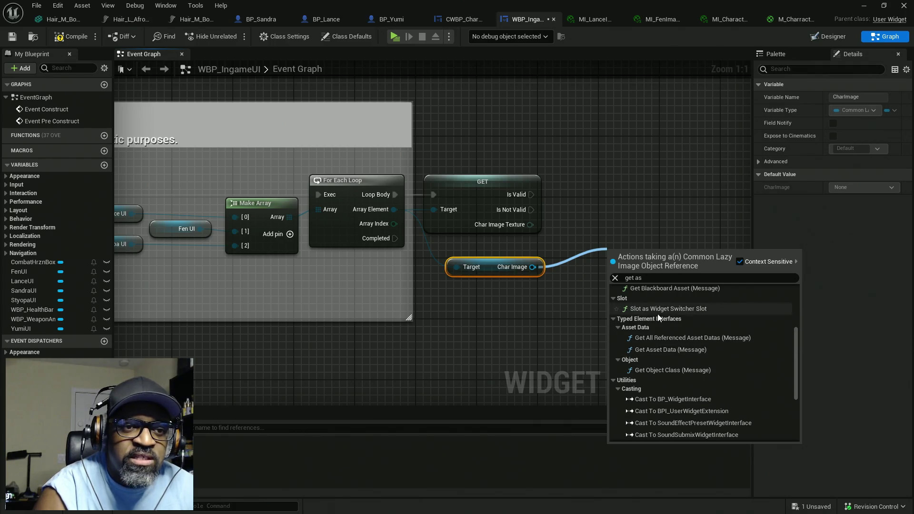
{"action": "scroll", "coordinate": [632, 320], "scroll_direction": "up", "scroll_amount": 2}
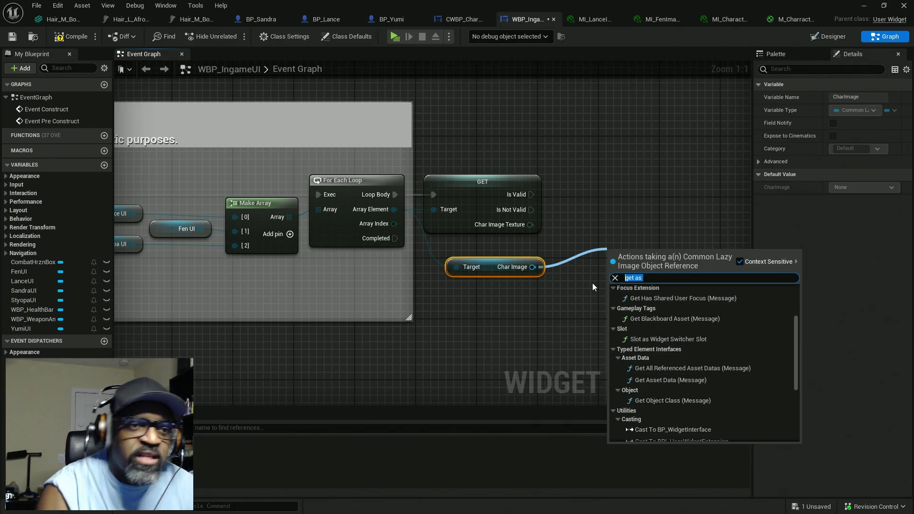
{"action": "type", "text": "slot"}
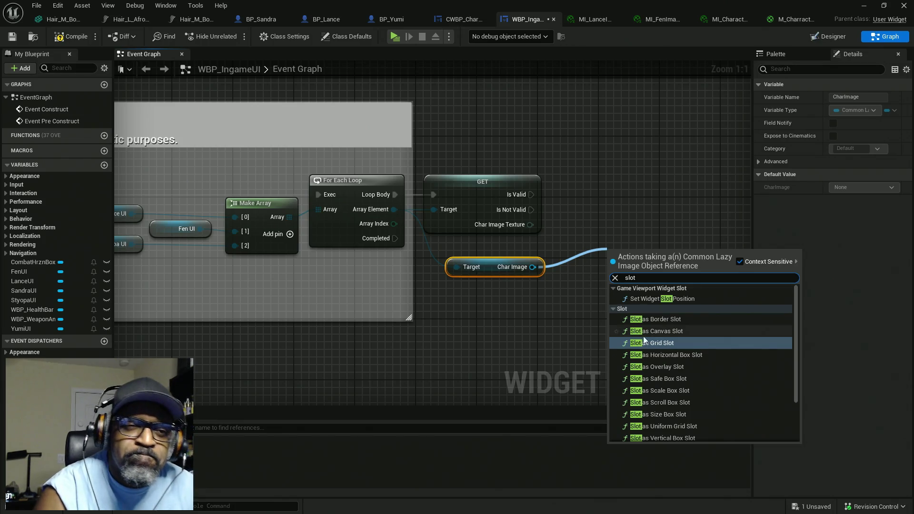
{"action": "scroll", "coordinate": [695, 347], "scroll_direction": "down", "scroll_amount": 1}
{"action": "scroll", "coordinate": [716, 349], "scroll_direction": "down", "scroll_amount": 2}
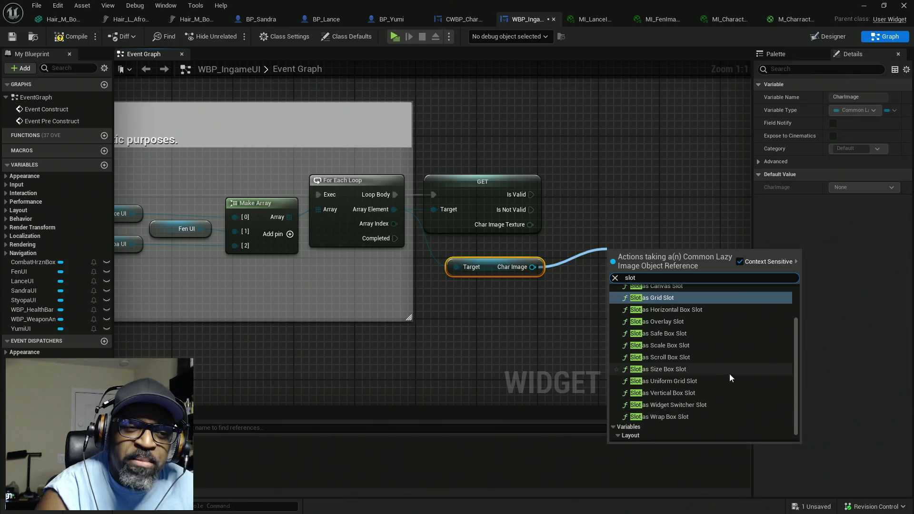
{"action": "scroll", "coordinate": [732, 385], "scroll_direction": "down", "scroll_amount": 1}
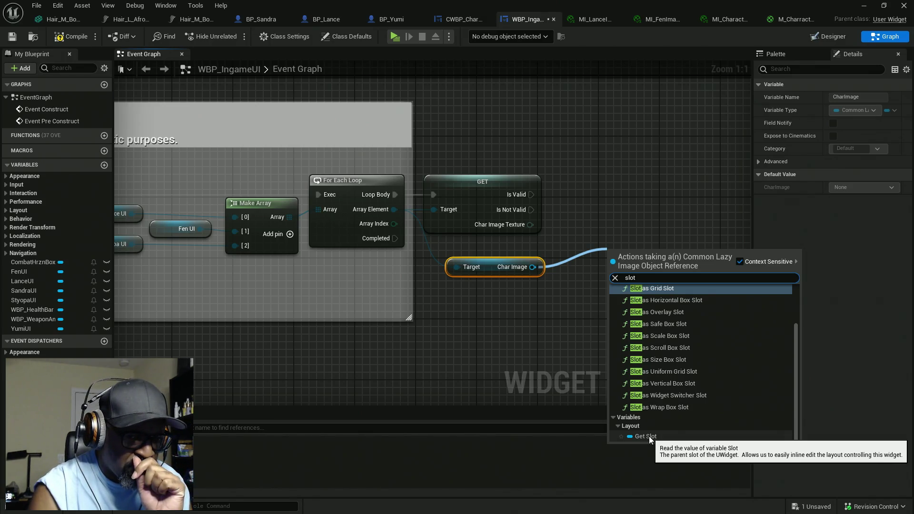
{"action": "left_click", "coordinate": [650, 437]}
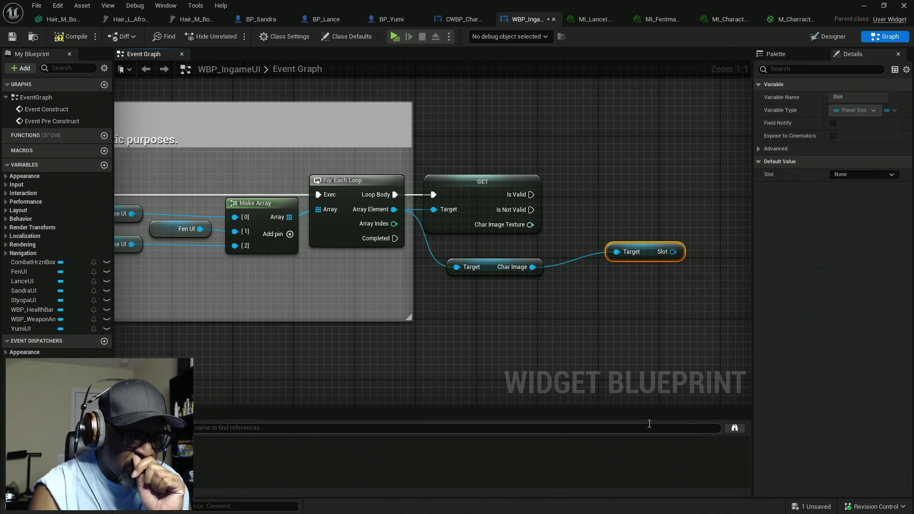
{"action": "left_click_drag", "start_coordinate": [654, 255], "coordinate": [606, 270]}
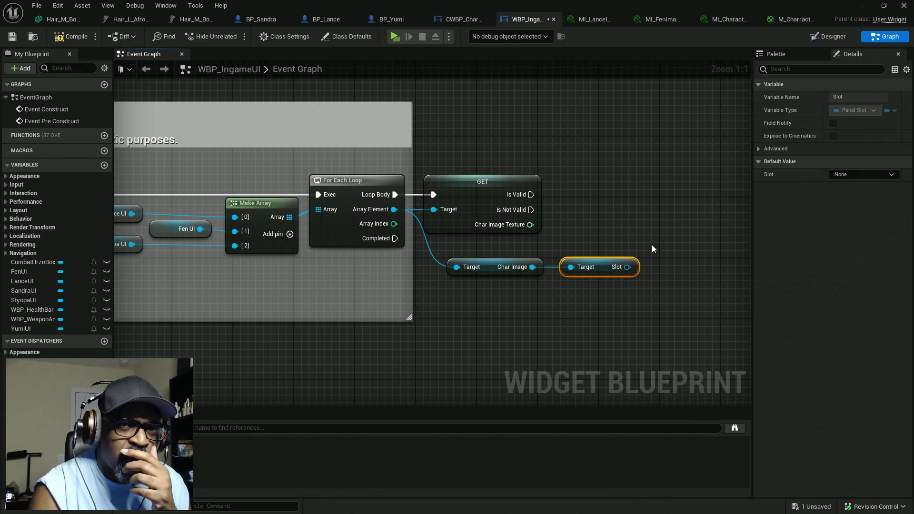
{"action": "left_click", "coordinate": [764, 149]}
{"action": "left_click", "coordinate": [762, 148]}
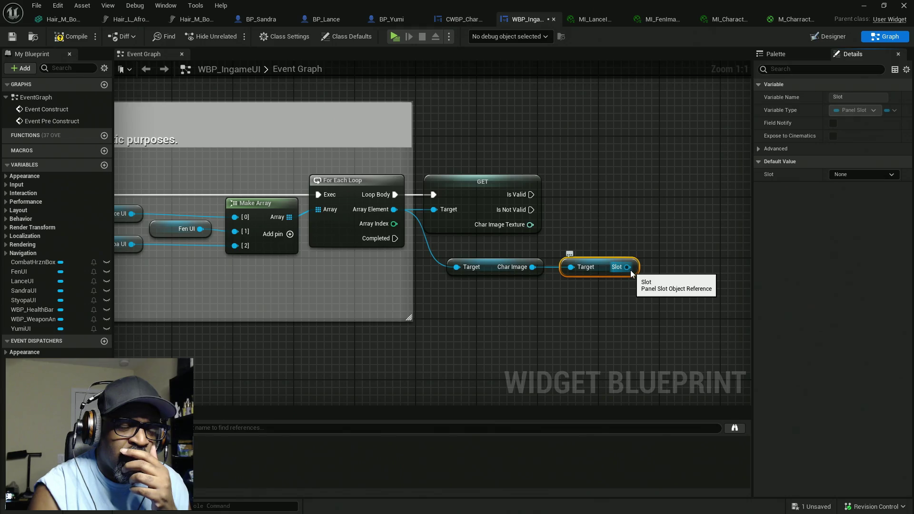
{"action": "left_click_drag", "start_coordinate": [631, 270], "coordinate": [652, 221]}
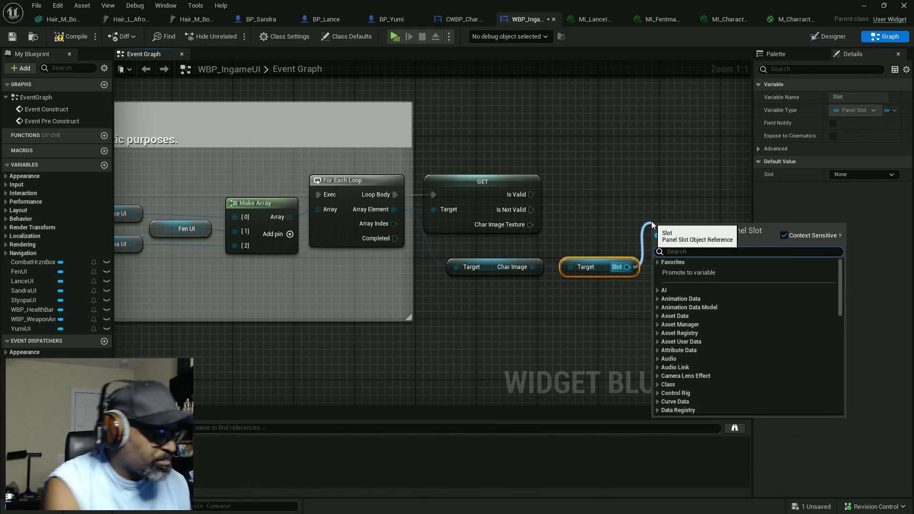
{"action": "type", "text": "brush"}
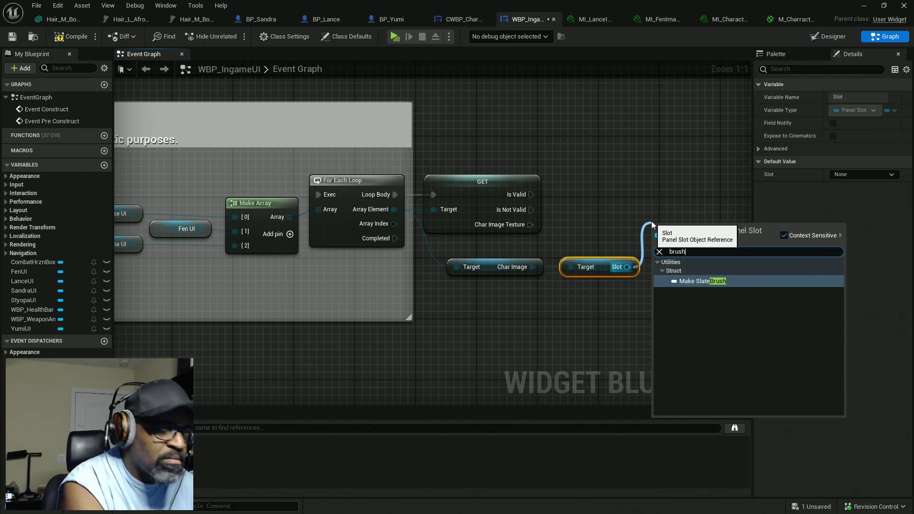
{"action": "key", "text": "Return"}
{"action": "left_click_drag", "start_coordinate": [573, 213], "coordinate": [465, 212]}
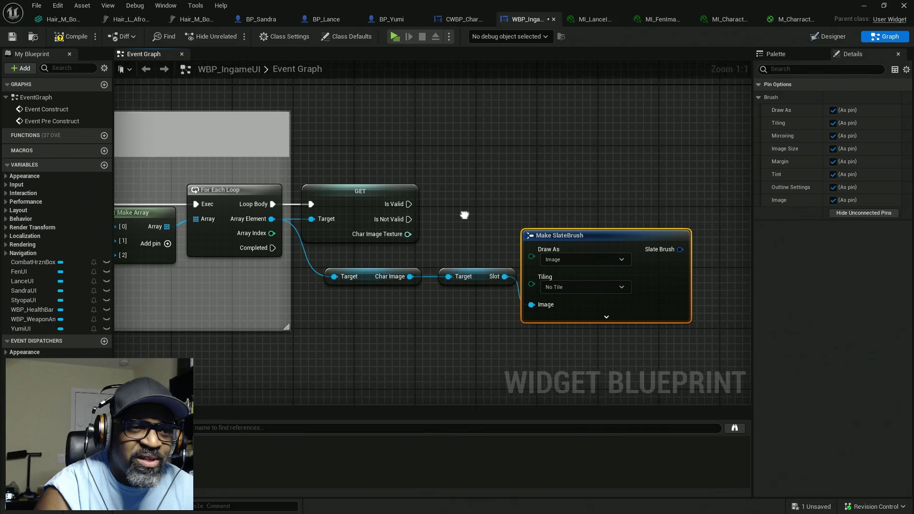
{"action": "left_click", "coordinate": [595, 318]}
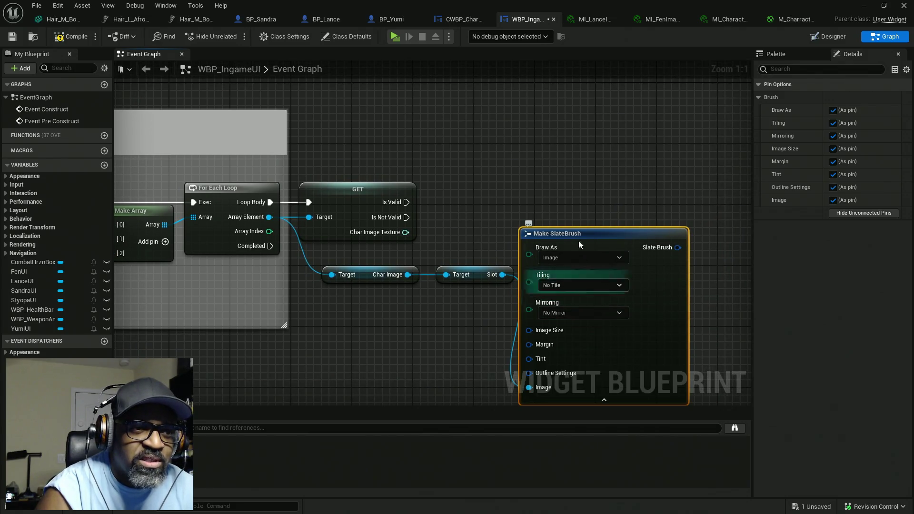
{"action": "key", "text": "Delete"}
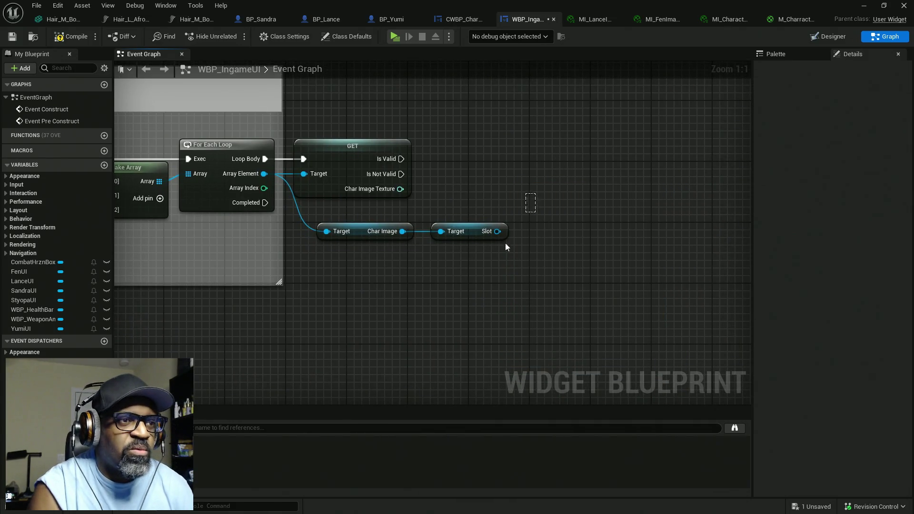
{"action": "key", "text": "Delete"}
Step: Add a Set Brush from Material node for the Char Image
{"action": "left_click_drag", "start_coordinate": [402, 231], "coordinate": [459, 213]}
{"action": "type", "text": "brush"}
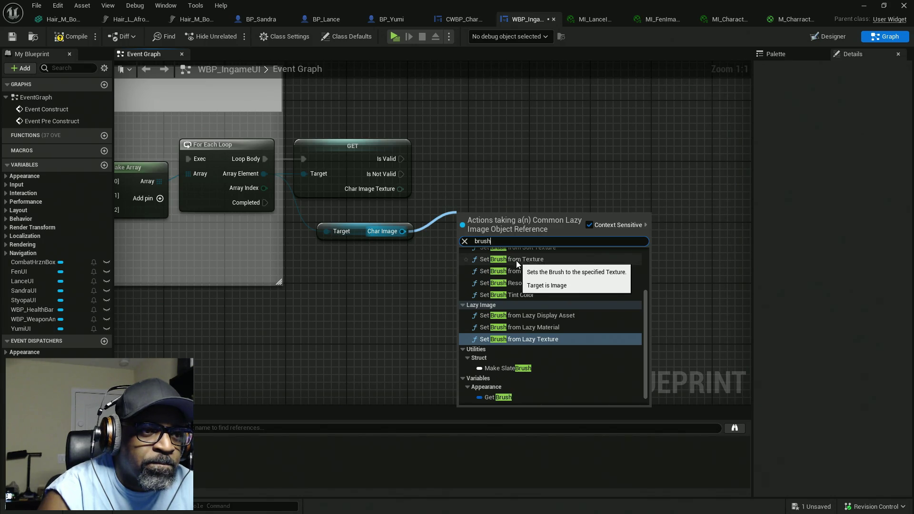
{"action": "scroll", "coordinate": [516, 261], "scroll_direction": "down", "scroll_amount": 1}
{"action": "scroll", "coordinate": [516, 261], "scroll_direction": "up", "scroll_amount": 1}
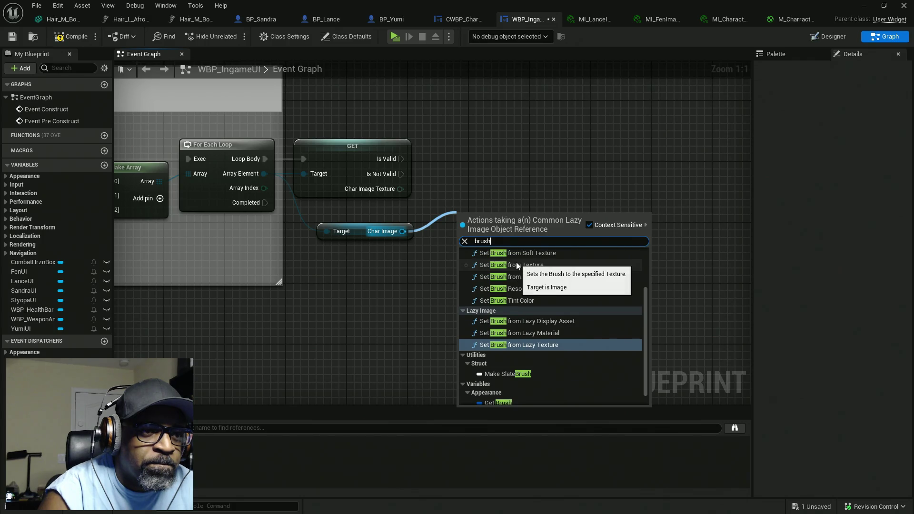
{"action": "scroll", "coordinate": [511, 295], "scroll_direction": "up", "scroll_amount": 2}
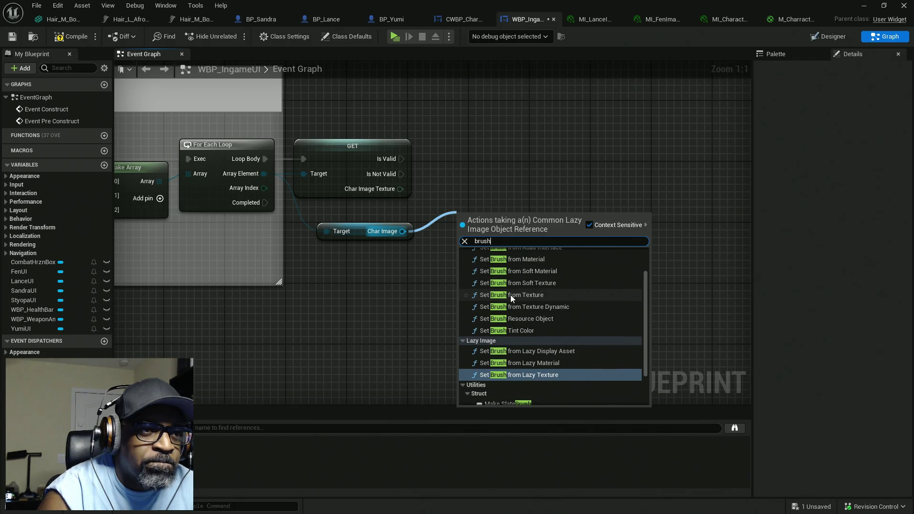
{"action": "left_click", "coordinate": [524, 261]}
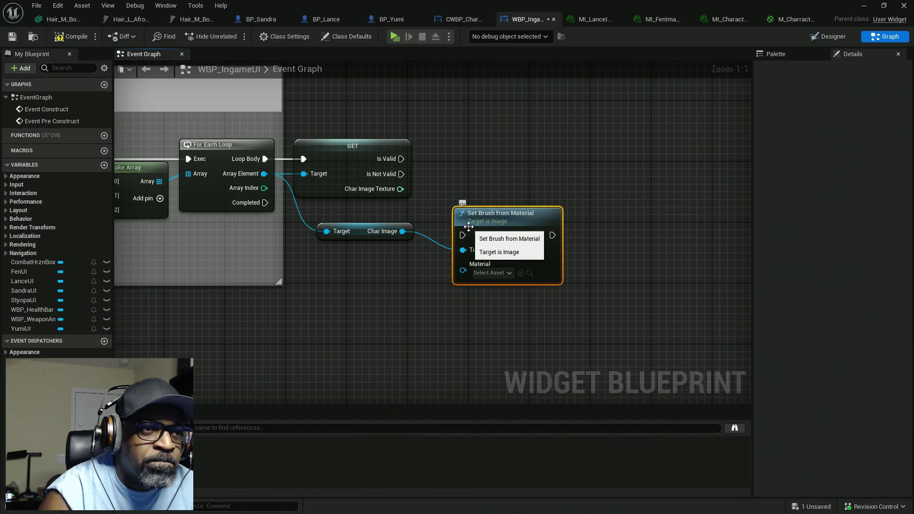
Step: Wire Is Valid and Char Image Texture into Set Brush from Material, then view the Designer
{"action": "left_click_drag", "start_coordinate": [463, 235], "coordinate": [402, 160]}
{"action": "mouse_move", "coordinate": [505, 221]}
{"action": "left_mouse_down"}
{"action": "mouse_move", "coordinate": [519, 190]}
{"action": "mouse_move", "coordinate": [513, 163]}
{"action": "mouse_move", "coordinate": [543, 152]}
{"action": "left_mouse_up"}
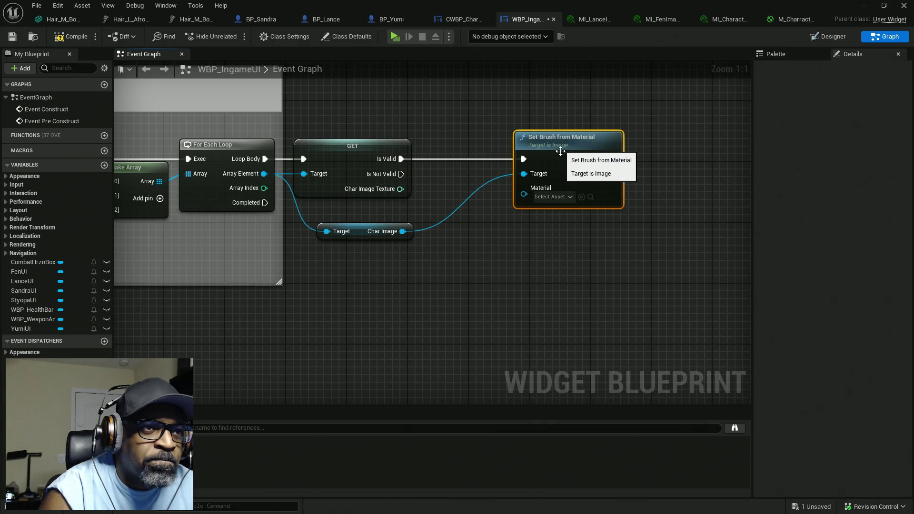
{"action": "left_click_drag", "start_coordinate": [497, 204], "coordinate": [505, 188]}
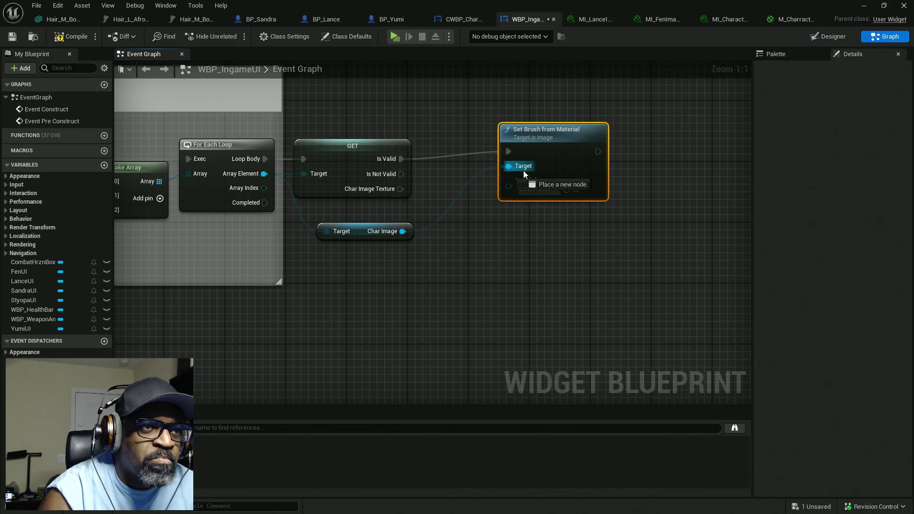
{"action": "key", "text": "q"}
{"action": "left_click_drag", "start_coordinate": [509, 195], "coordinate": [403, 191]}
{"action": "mouse_move", "coordinate": [424, 145]}
{"action": "left_mouse_down"}
{"action": "mouse_move", "coordinate": [446, 169]}
{"action": "mouse_move", "coordinate": [454, 197]}
{"action": "left_mouse_up"}
{"action": "left_click_drag", "start_coordinate": [200, 310], "coordinate": [380, 274]}
{"action": "scroll", "coordinate": [385, 275], "scroll_direction": "down", "scroll_amount": 3}
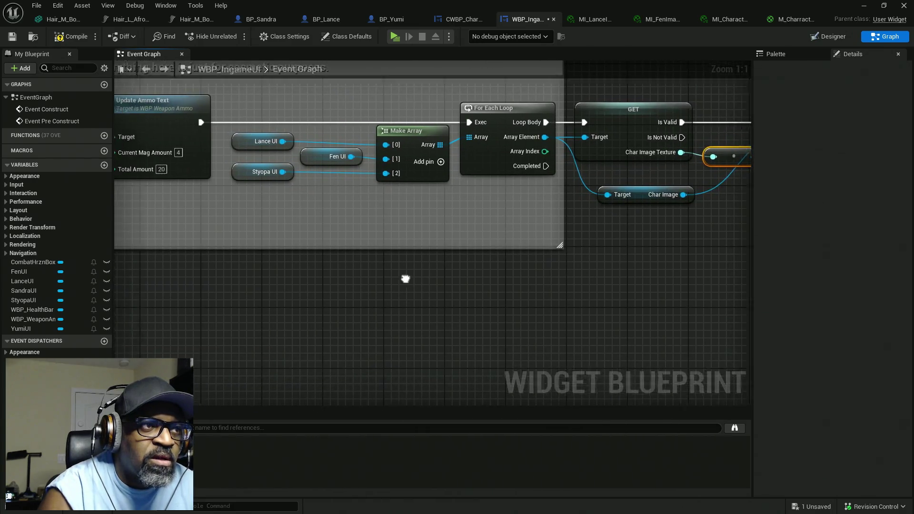
{"action": "mouse_move", "coordinate": [211, 234]}
{"action": "left_mouse_down"}
{"action": "mouse_move", "coordinate": [585, 238]}
{"action": "mouse_move", "coordinate": [427, 251]}
{"action": "mouse_move", "coordinate": [502, 139]}
{"action": "mouse_move", "coordinate": [520, 141]}
{"action": "left_mouse_up"}
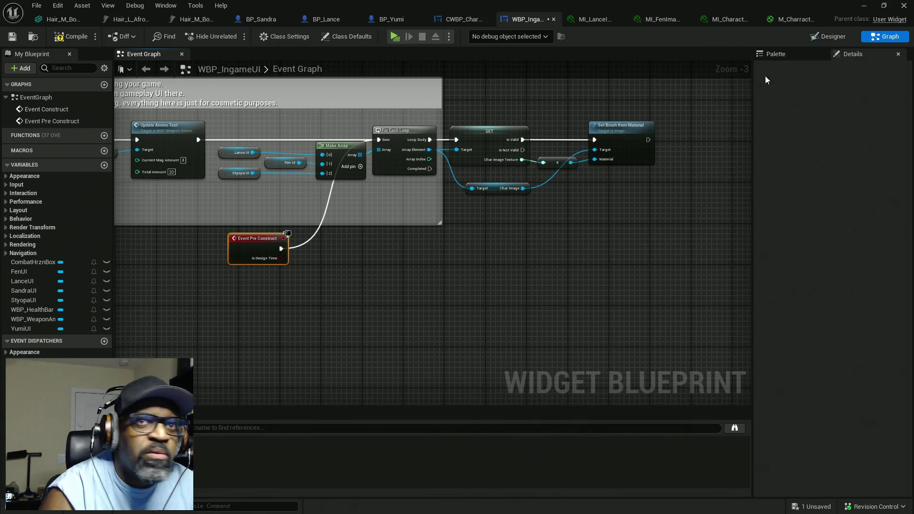
{"action": "left_click", "coordinate": [832, 36]}
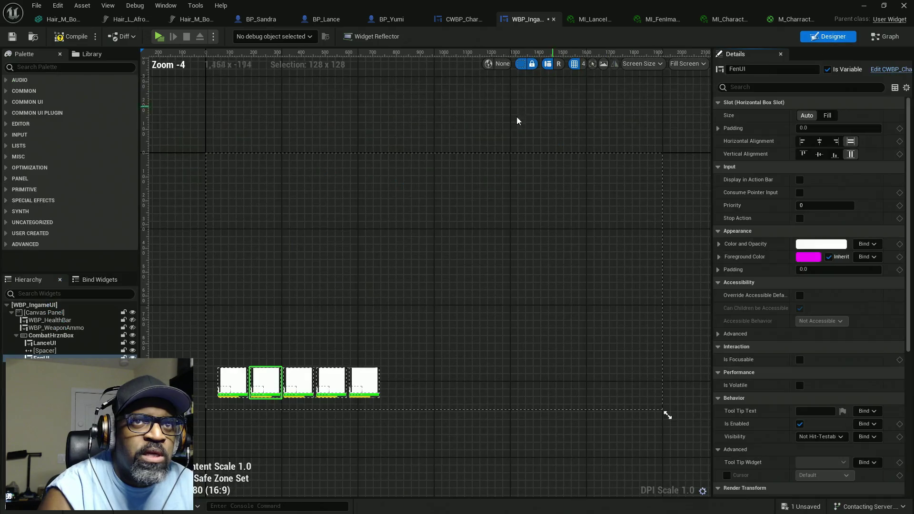
Step: Compile and save WBP_IngameUI, then select the SandraUI slot and check the event graph
{"action": "left_click", "coordinate": [70, 36]}
{"action": "key", "text": "ctrl+s"}
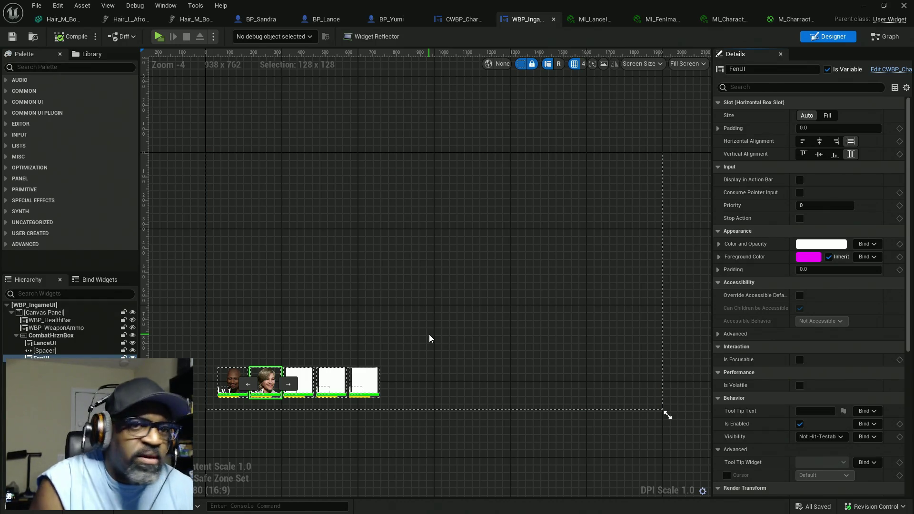
{"action": "scroll", "coordinate": [341, 432], "scroll_direction": "up", "scroll_amount": 2}
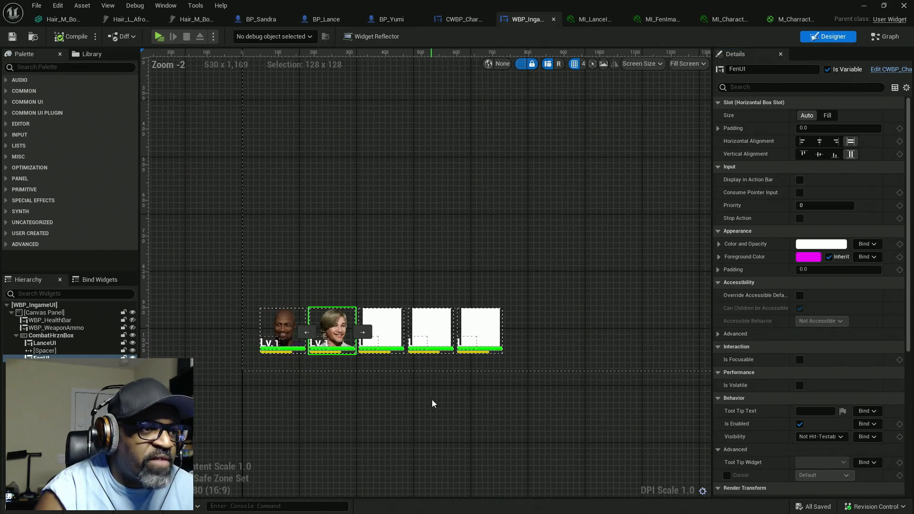
{"action": "left_click", "coordinate": [381, 326]}
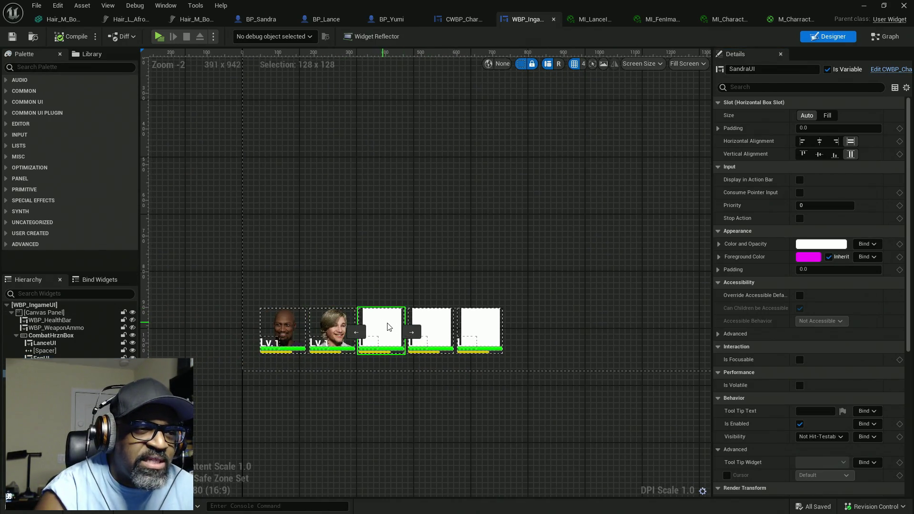
{"action": "left_click", "coordinate": [896, 39]}
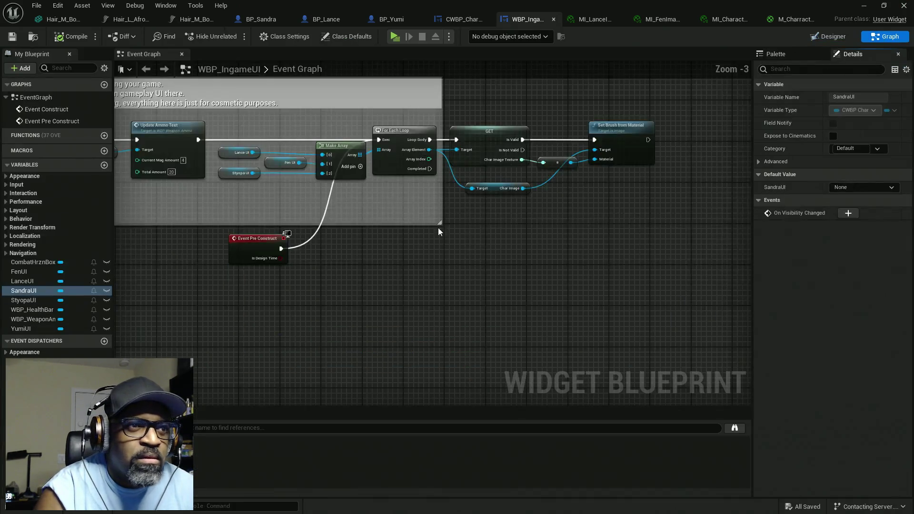
{"action": "scroll", "coordinate": [301, 164], "scroll_direction": "up", "scroll_amount": 3}
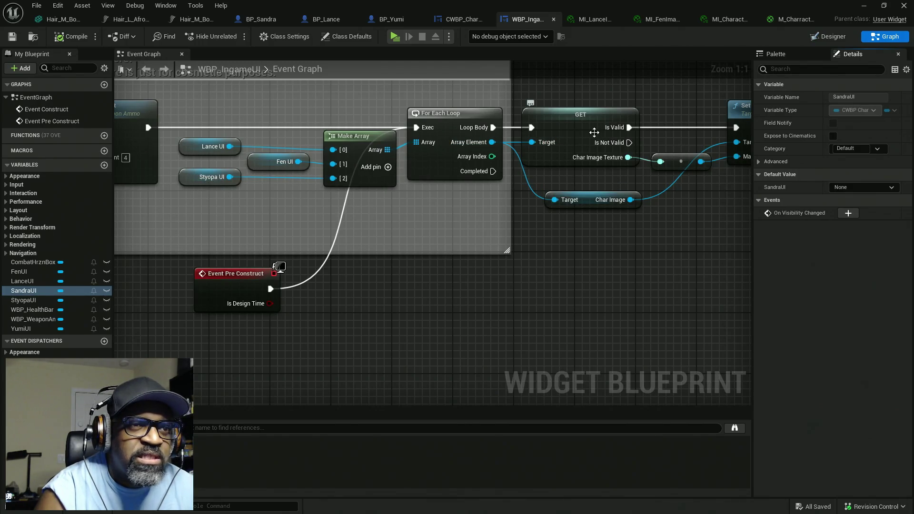
{"action": "left_click", "coordinate": [833, 37]}
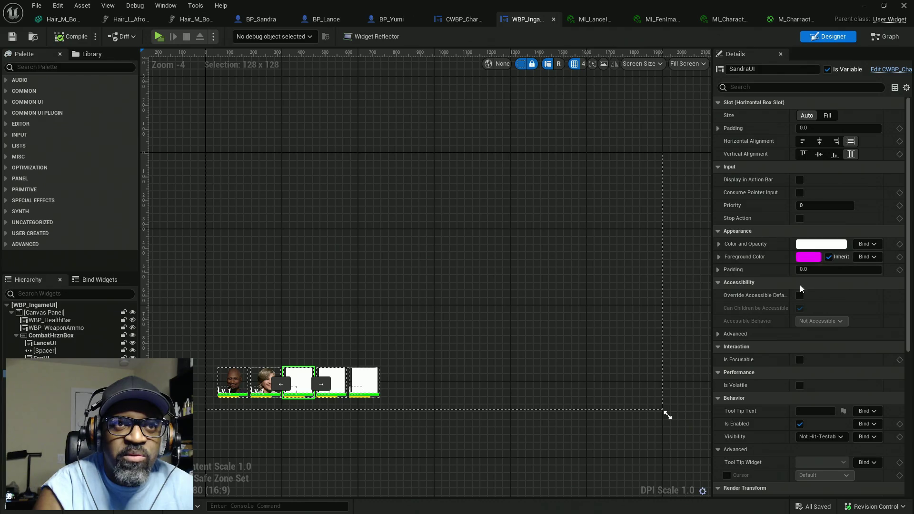
Step: Select StyopaUI and open the Yumi, Sandra and Styopa portrait material instances to check their images
{"action": "scroll", "coordinate": [793, 308], "scroll_direction": "down", "scroll_amount": 1}
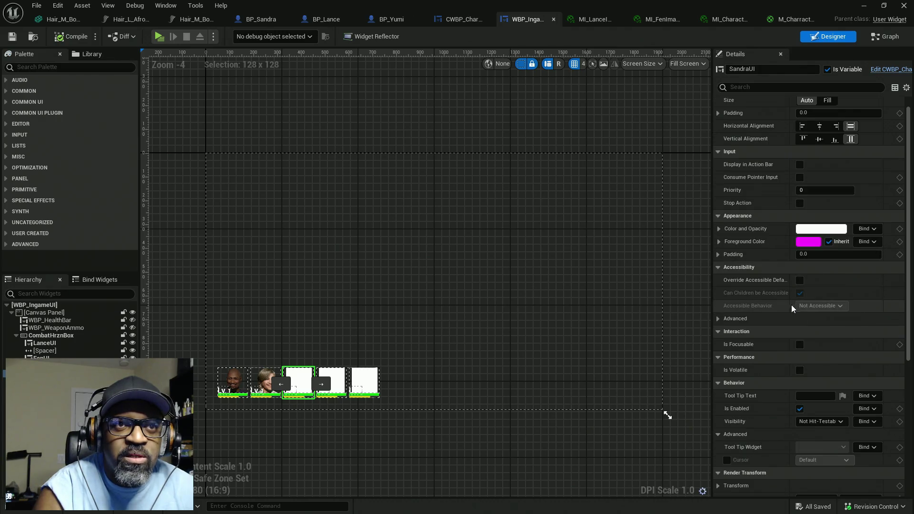
{"action": "left_click", "coordinate": [335, 376]}
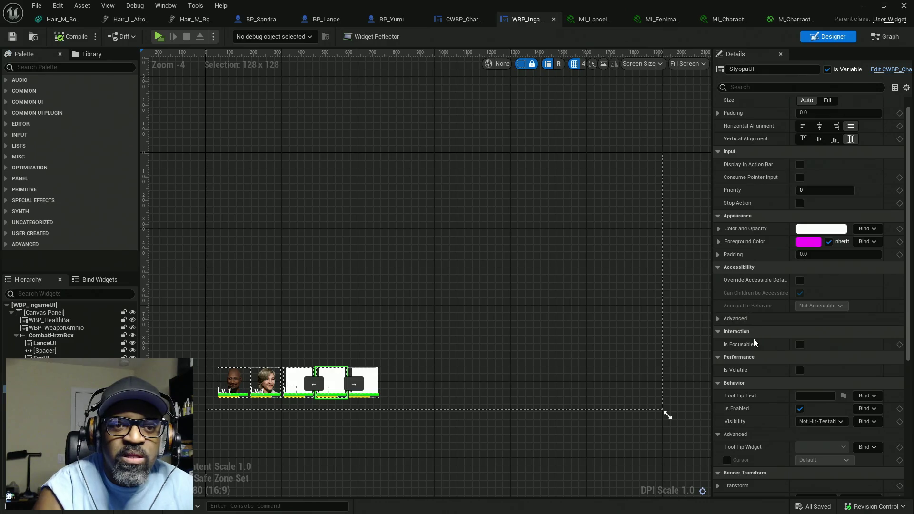
{"action": "scroll", "coordinate": [758, 346], "scroll_direction": "down", "scroll_amount": 5}
{"action": "scroll", "coordinate": [757, 344], "scroll_direction": "down", "scroll_amount": 10}
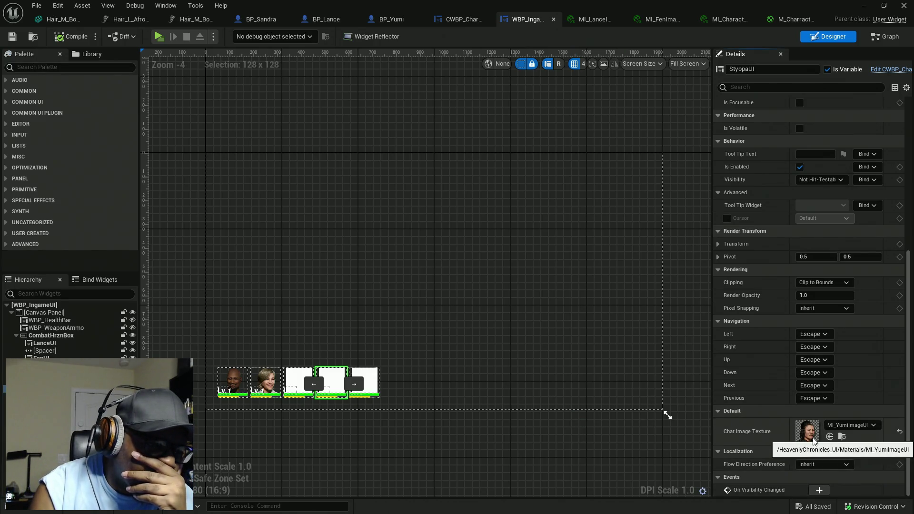
{"action": "double_click", "coordinate": [808, 432]}
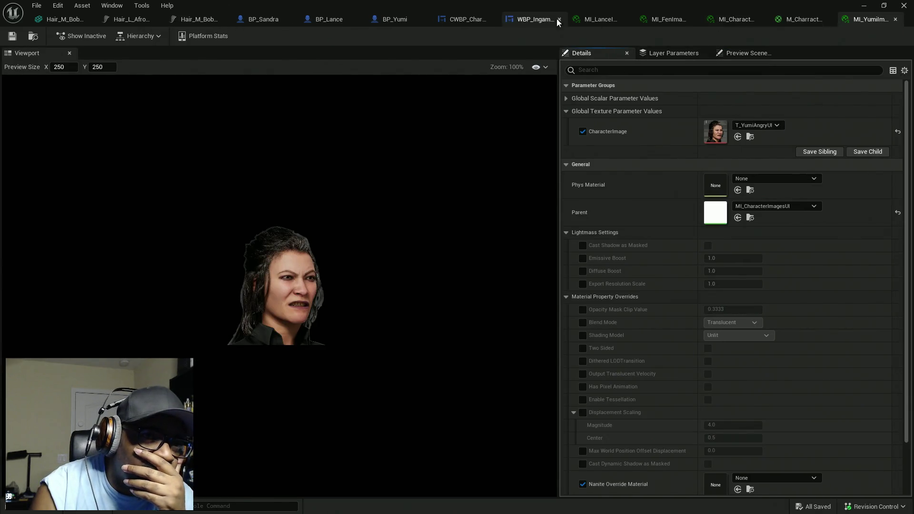
{"action": "left_click", "coordinate": [519, 18]}
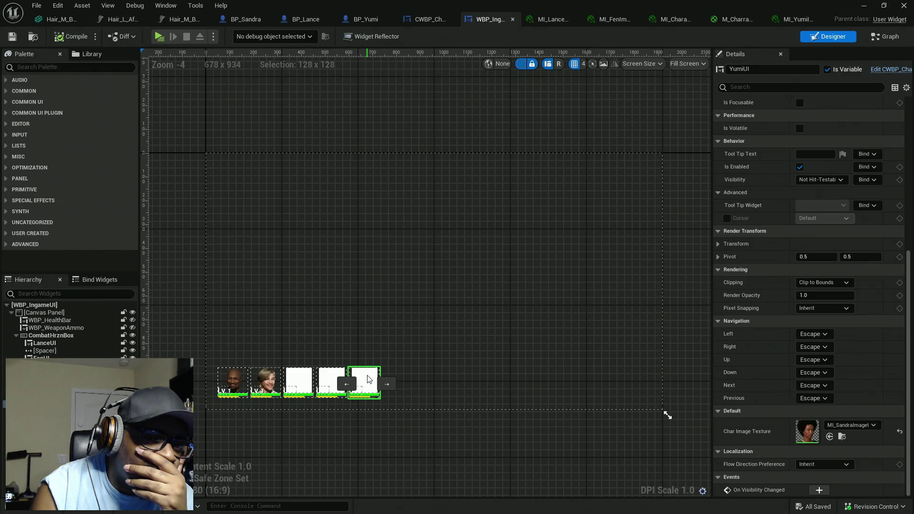
{"action": "double_click", "coordinate": [805, 435]}
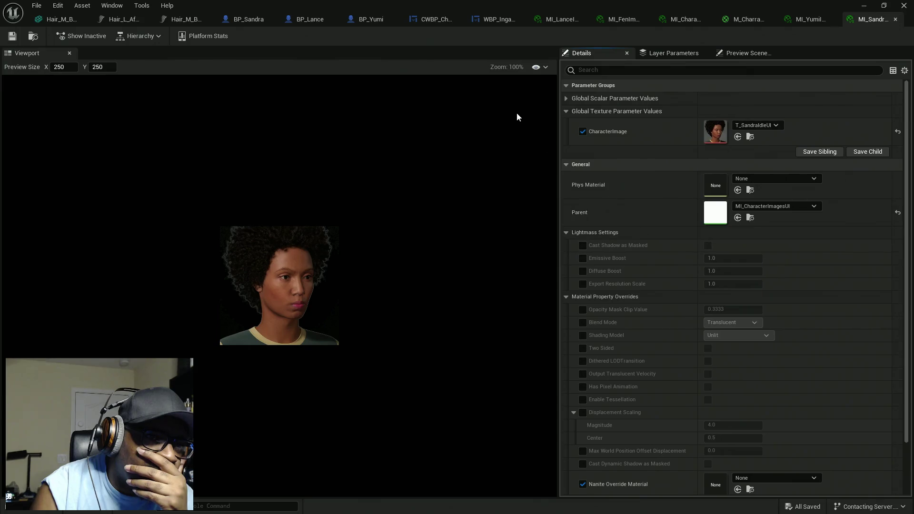
{"action": "left_click", "coordinate": [493, 19]}
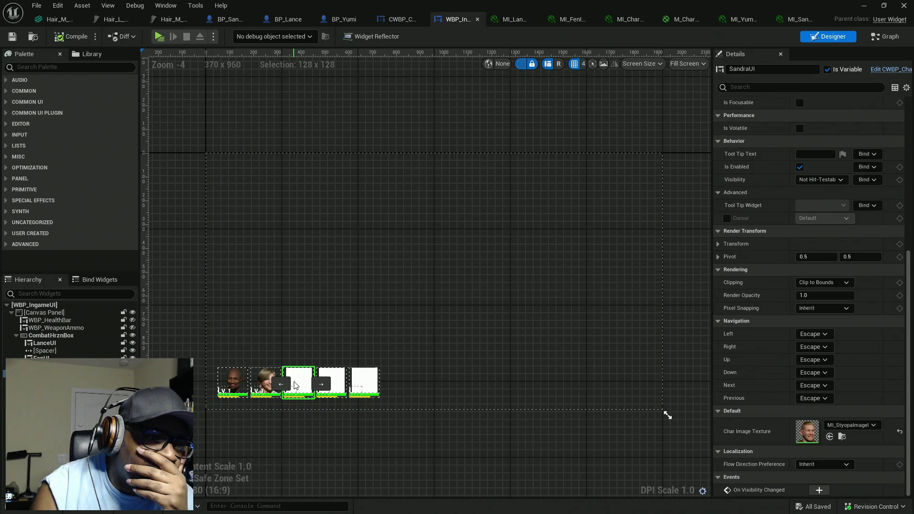
{"action": "double_click", "coordinate": [805, 435]}
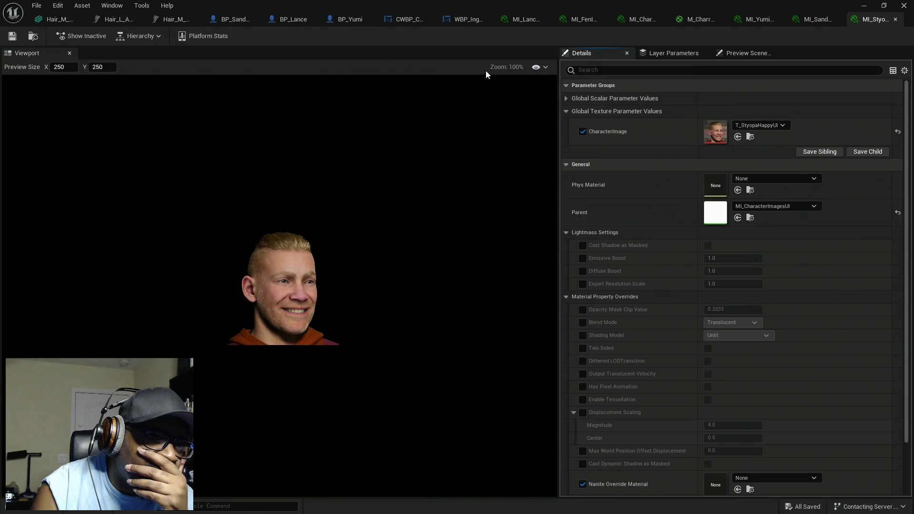
{"action": "left_click", "coordinate": [461, 20]}
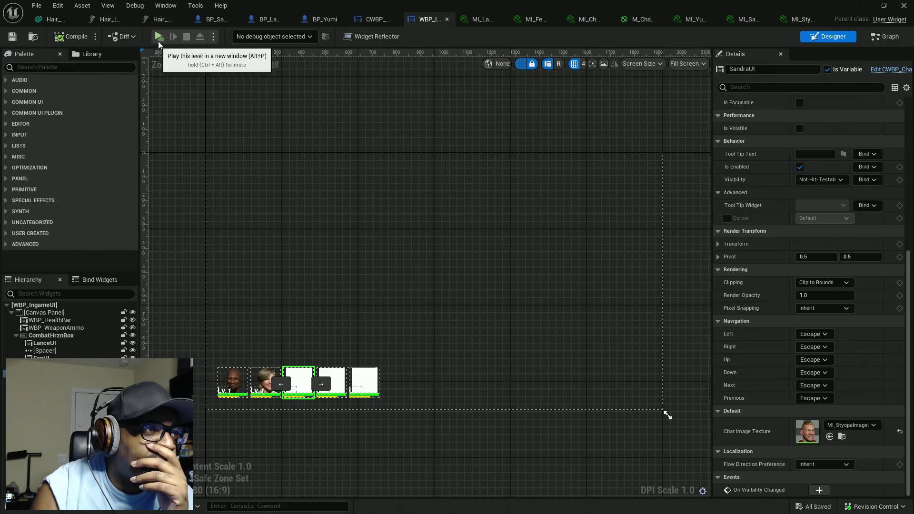
Step: Inspect the Lance, Fen, Sandra, Yumi and Styopa portrait slots, then select StyopaUI
{"action": "left_click", "coordinate": [336, 382]}
{"action": "left_click", "coordinate": [373, 380]}
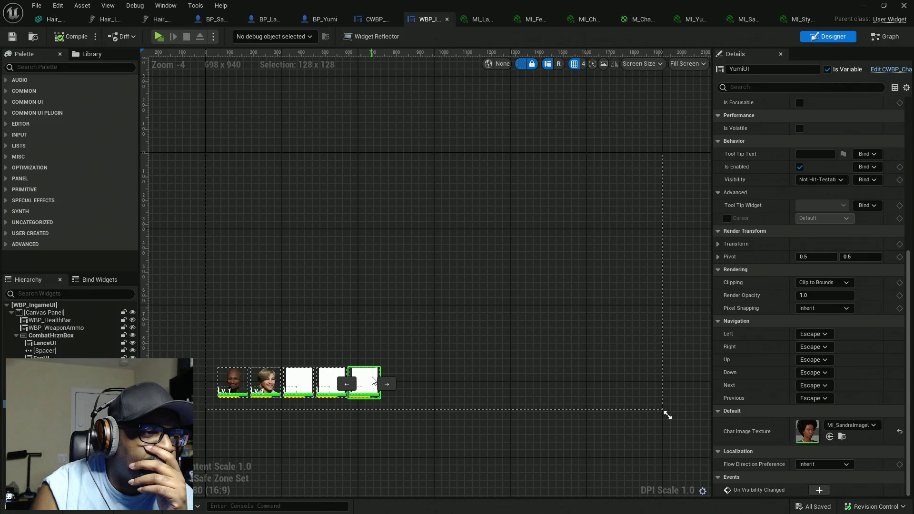
{"action": "left_click", "coordinate": [295, 376]}
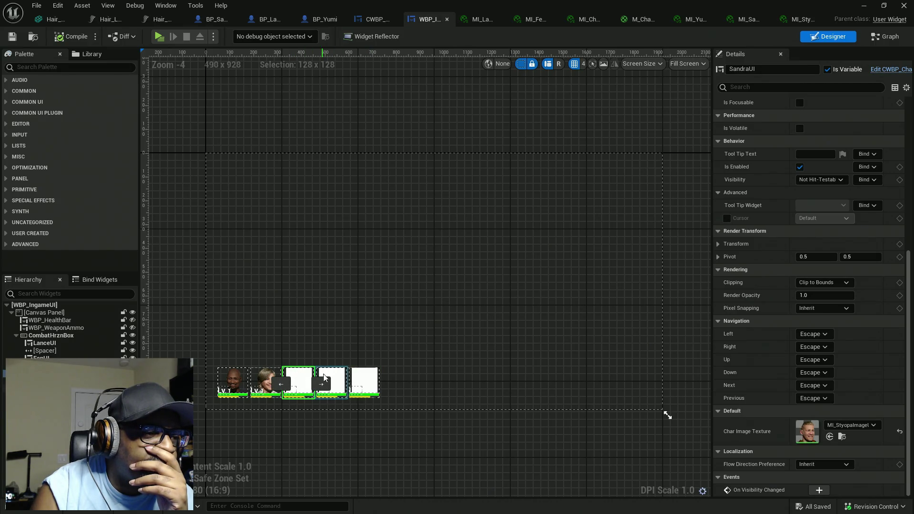
{"action": "left_click", "coordinate": [335, 378]}
{"action": "left_click", "coordinate": [242, 381]}
{"action": "left_click", "coordinate": [275, 378]}
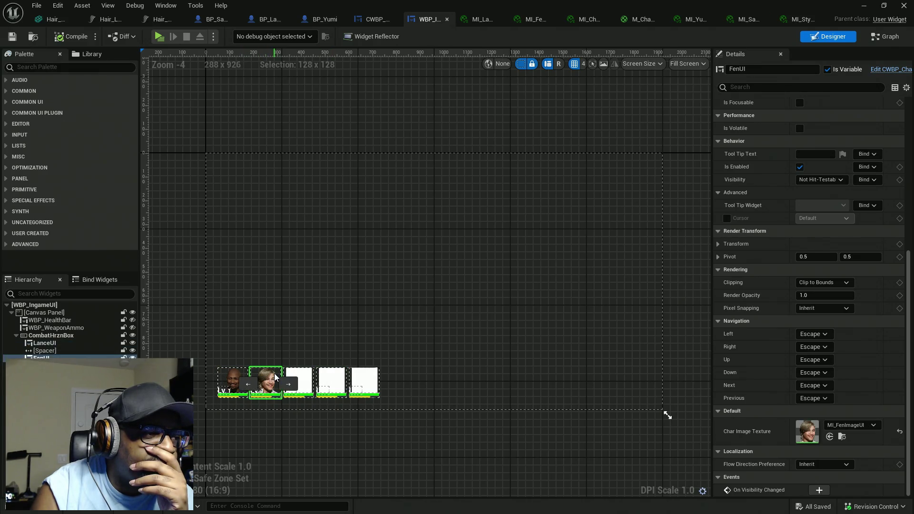
{"action": "left_click", "coordinate": [305, 378]}
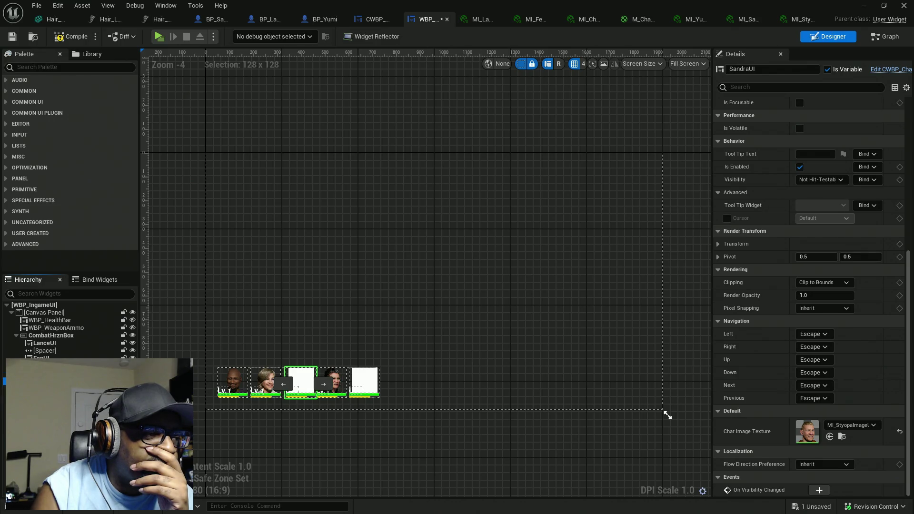
{"action": "left_click", "coordinate": [333, 379]}
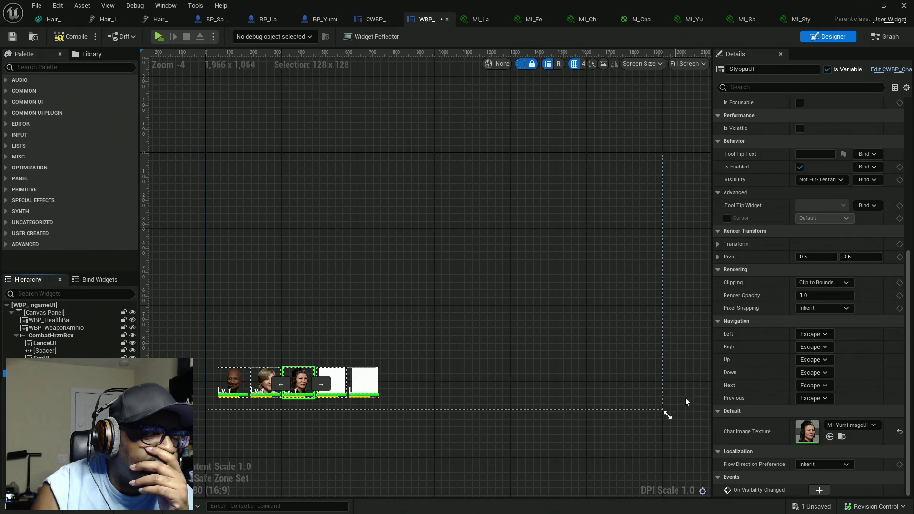
Step: Assign MI_StyopaImageUI to StyopaUI and Sandra's portrait material to SandraUI, then compile
{"action": "left_click", "coordinate": [802, 20]}
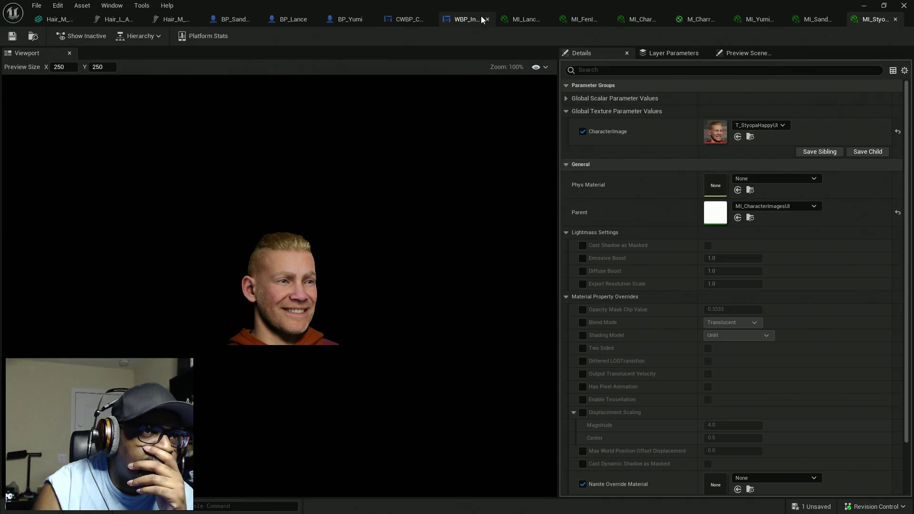
{"action": "left_click", "coordinate": [481, 19]}
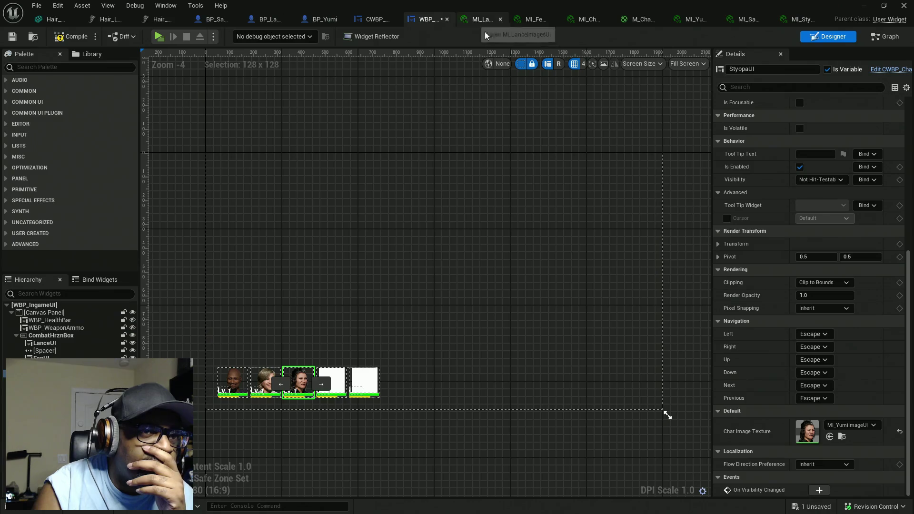
{"action": "left_click", "coordinate": [829, 437]}
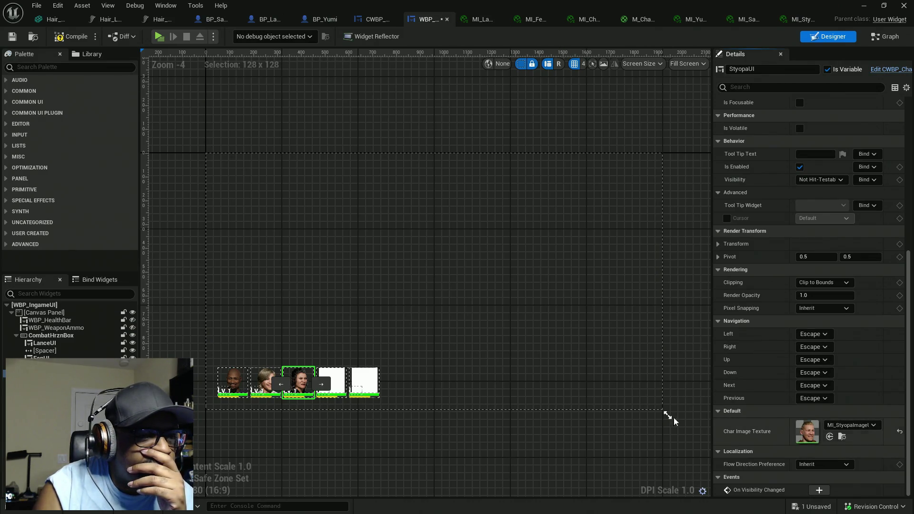
{"action": "left_click", "coordinate": [331, 381]}
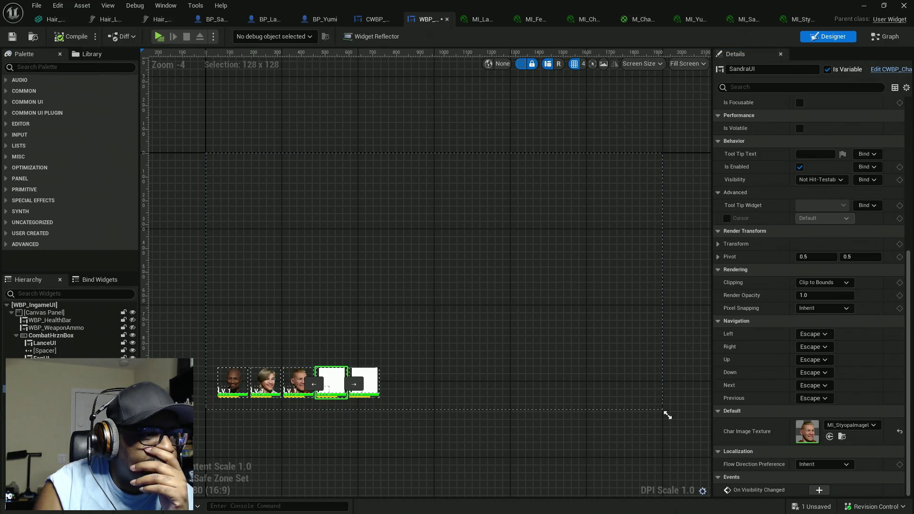
{"action": "left_click", "coordinate": [747, 20]}
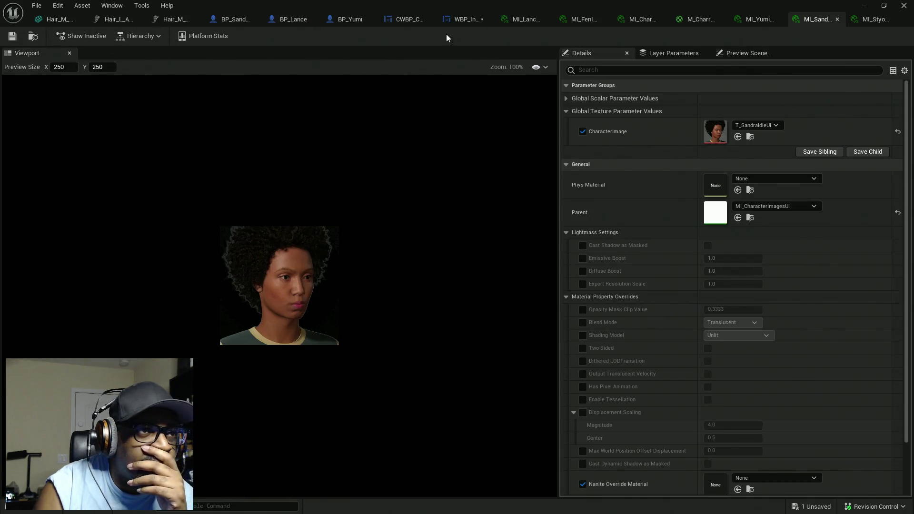
{"action": "left_click", "coordinate": [465, 21]}
{"action": "key", "text": "ctrl+z"}
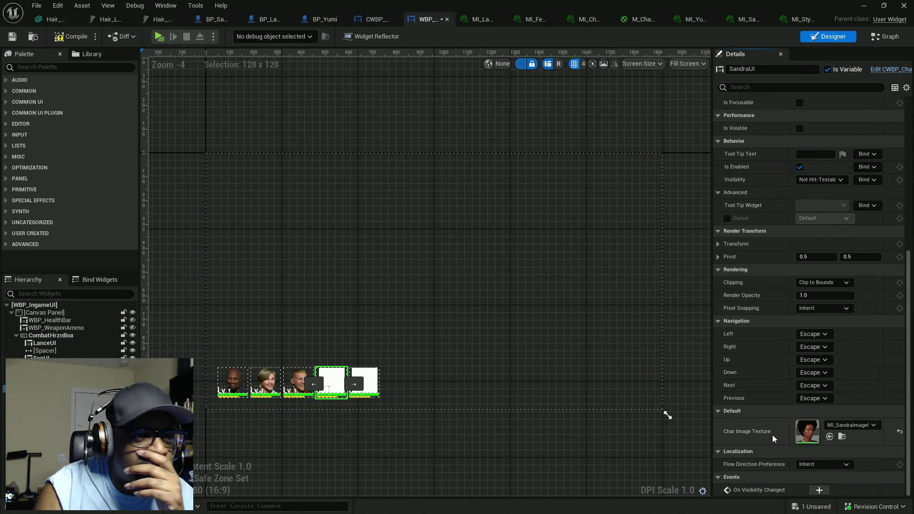
{"action": "left_click", "coordinate": [70, 36]}
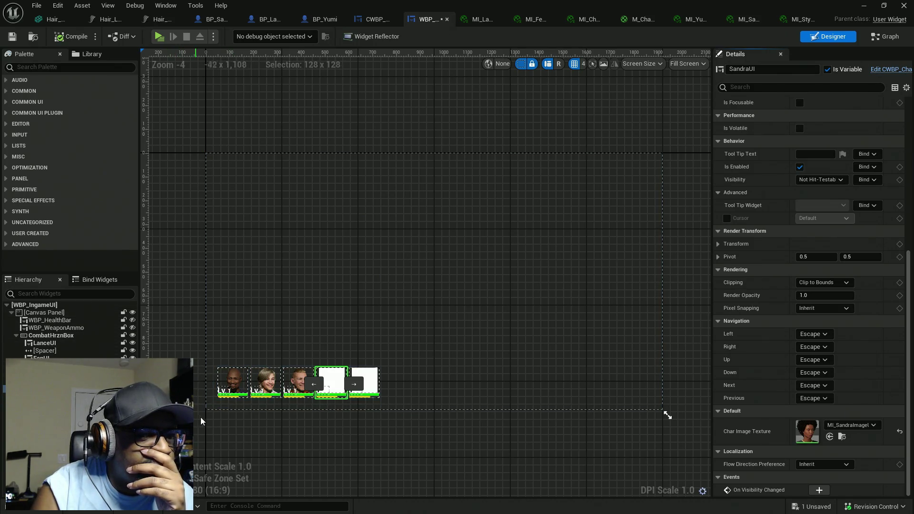
Step: Select the YumiUI slot and check Yumi's portrait material instance
{"action": "left_click", "coordinate": [364, 381]}
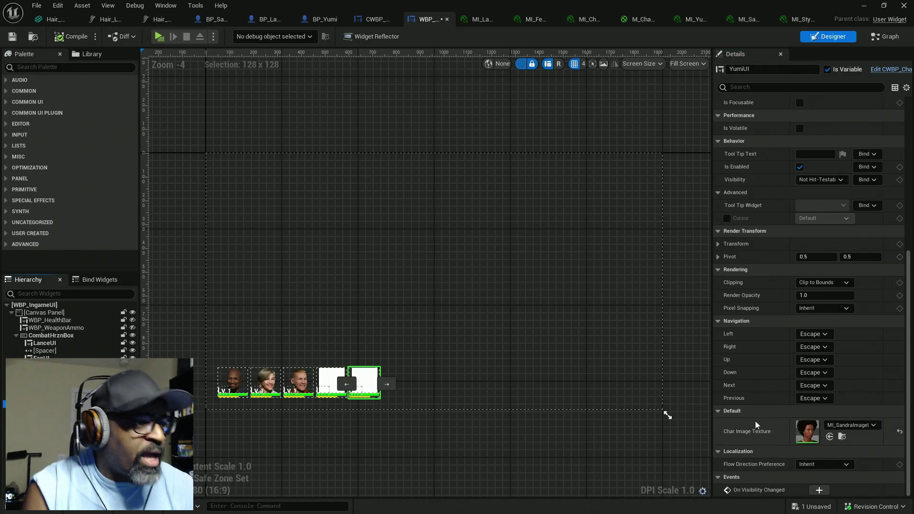
{"action": "left_click", "coordinate": [690, 23]}
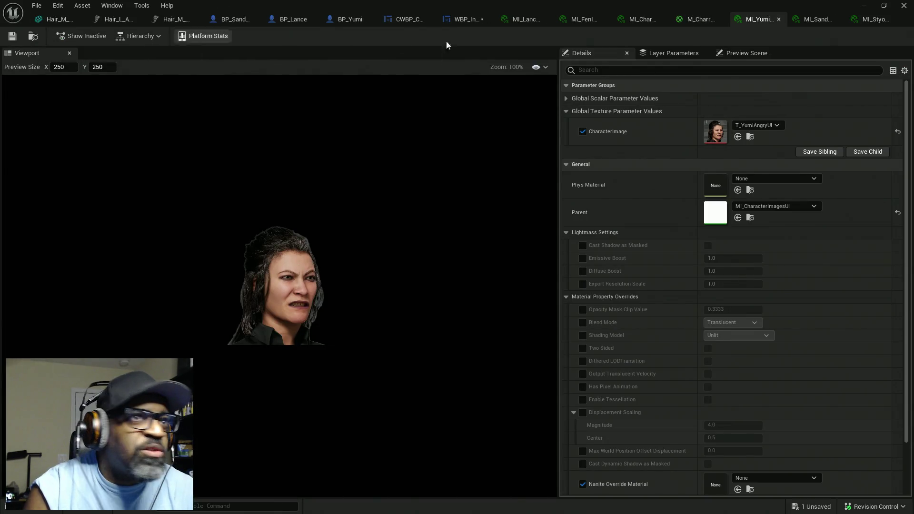
{"action": "left_click", "coordinate": [470, 22]}
{"action": "left_click", "coordinate": [885, 36]}
Step: Place a Combat Hrzn Box reference with a Get All Children node in the Event Graph
{"action": "mouse_move", "coordinate": [33, 262]}
{"action": "left_mouse_down"}
{"action": "mouse_move", "coordinate": [326, 262]}
{"action": "mouse_move", "coordinate": [349, 238]}
{"action": "mouse_move", "coordinate": [448, 244]}
{"action": "left_mouse_up"}
{"action": "type", "text": "ch"}
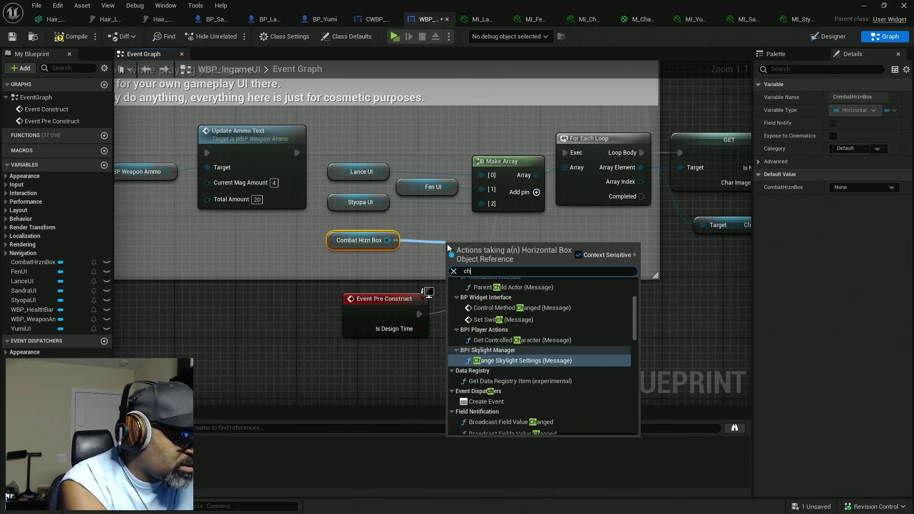
{"action": "type", "text": "ildre"}
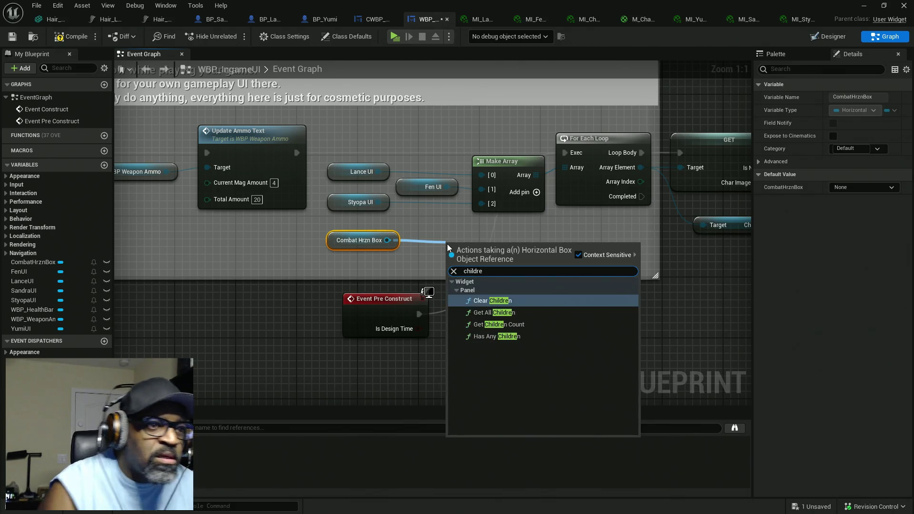
{"action": "left_click", "coordinate": [493, 312]}
{"action": "left_click_drag", "start_coordinate": [521, 245], "coordinate": [504, 229]}
Step: Delete the old portrait getters and Make Array, wiring the children list into For Each Loop's Array
{"action": "left_click_drag", "start_coordinate": [364, 144], "coordinate": [497, 212]}
{"action": "key", "text": "Delete"}
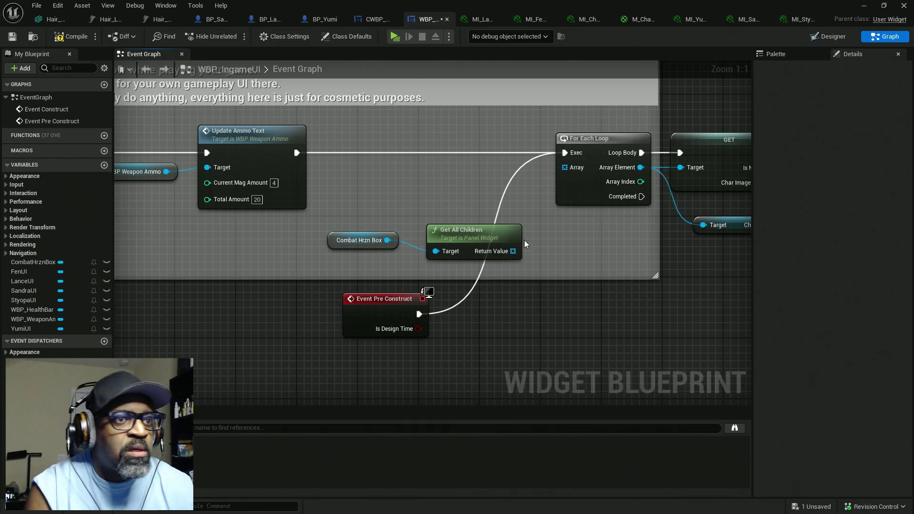
{"action": "left_click_drag", "start_coordinate": [513, 251], "coordinate": [563, 167]}
Step: Reposition the box and Get All Children nodes, and break Array Element's links to the Target pins
{"action": "left_click", "coordinate": [359, 240]}
{"action": "left_click", "coordinate": [465, 238], "text": "ctrl"}
{"action": "mouse_move", "coordinate": [464, 239]}
{"action": "left_mouse_down"}
{"action": "mouse_move", "coordinate": [457, 215]}
{"action": "mouse_move", "coordinate": [432, 205]}
{"action": "mouse_move", "coordinate": [420, 226]}
{"action": "mouse_move", "coordinate": [445, 164]}
{"action": "mouse_move", "coordinate": [487, 184]}
{"action": "mouse_move", "coordinate": [565, 169]}
{"action": "mouse_move", "coordinate": [563, 193]}
{"action": "mouse_move", "coordinate": [425, 195]}
{"action": "left_mouse_up"}
{"action": "left_click", "coordinate": [450, 200]}
{"action": "left_click", "coordinate": [641, 168], "text": "alt"}
Step: Move Event Pre Construct beside the loop and shift the GET, Char Image and Set Brush nodes right
{"action": "mouse_move", "coordinate": [268, 308]}
{"action": "left_mouse_down"}
{"action": "mouse_move", "coordinate": [311, 263]}
{"action": "mouse_move", "coordinate": [333, 219]}
{"action": "left_mouse_up"}
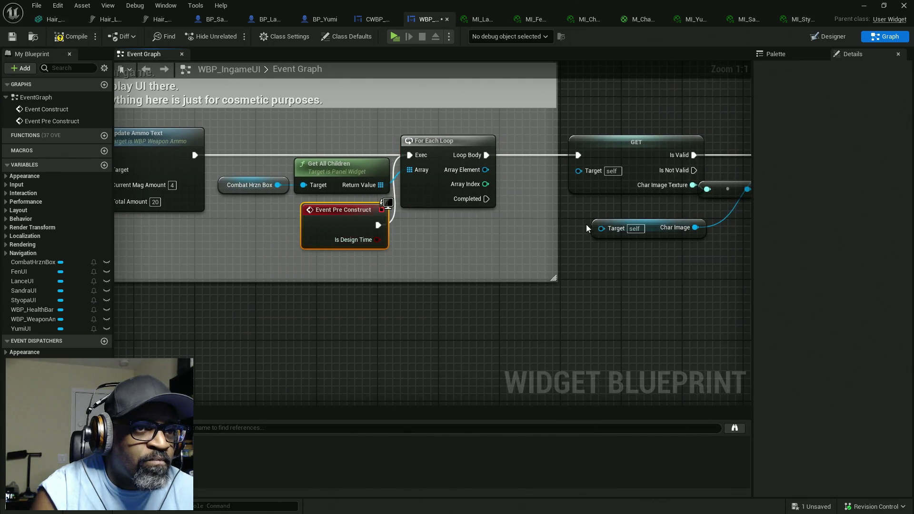
{"action": "left_click_drag", "start_coordinate": [599, 228], "coordinate": [354, 220]}
{"action": "left_click_drag", "start_coordinate": [652, 89], "coordinate": [390, 265]}
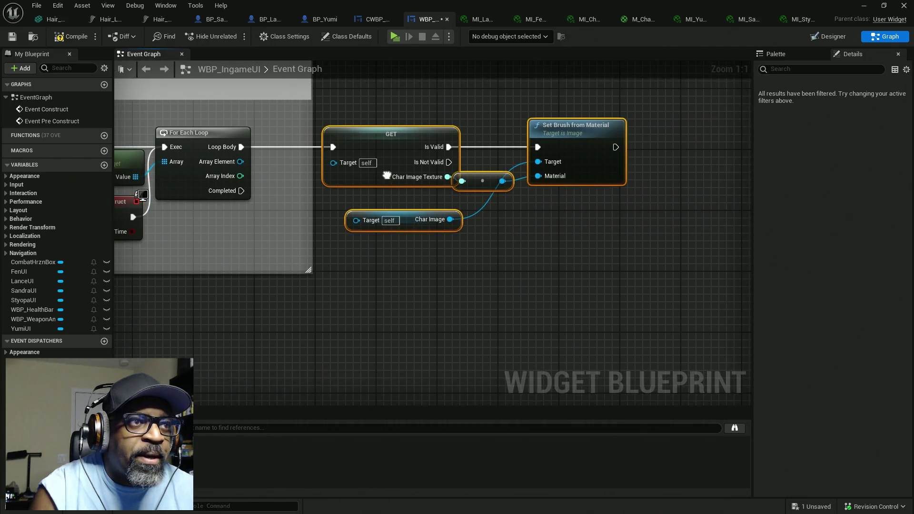
{"action": "left_click_drag", "start_coordinate": [381, 172], "coordinate": [506, 182]}
{"action": "left_click_drag", "start_coordinate": [497, 240], "coordinate": [595, 227]}
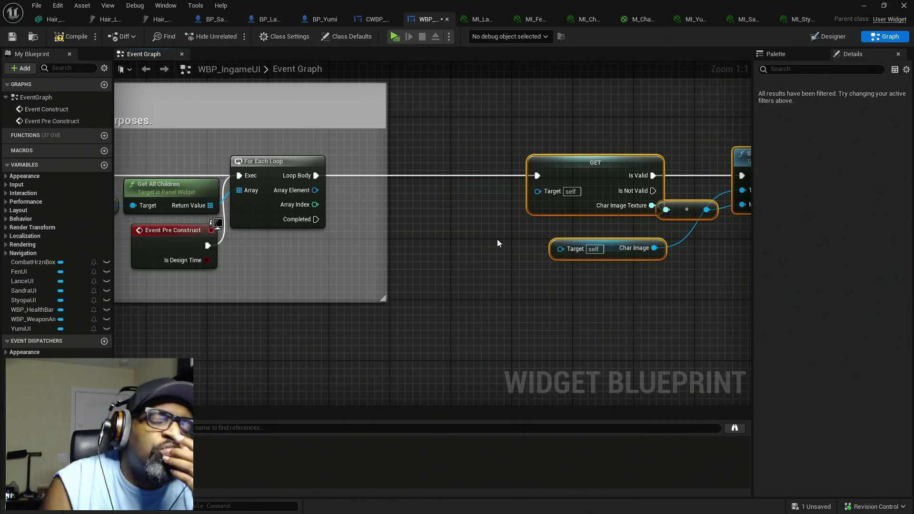
{"action": "left_click_drag", "start_coordinate": [496, 239], "coordinate": [633, 231]}
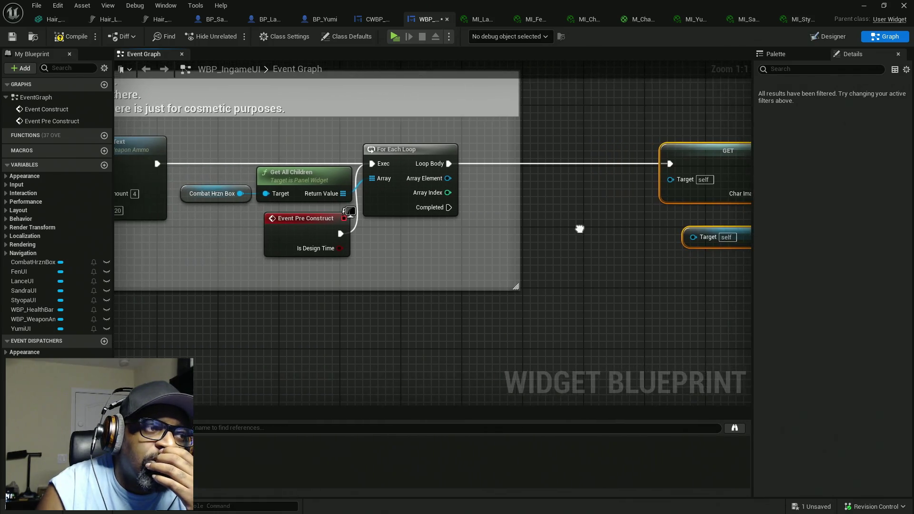
{"action": "mouse_move", "coordinate": [484, 243]}
{"action": "left_mouse_down"}
{"action": "mouse_move", "coordinate": [545, 243]}
{"action": "mouse_move", "coordinate": [425, 269]}
{"action": "left_mouse_up"}
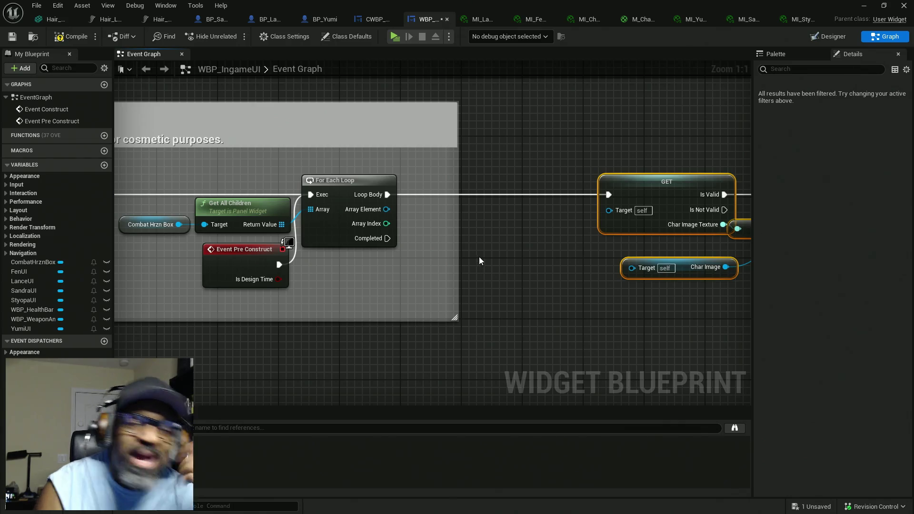
{"action": "left_click_drag", "start_coordinate": [554, 262], "coordinate": [344, 261]}
{"action": "scroll", "coordinate": [344, 261], "scroll_direction": "down", "scroll_amount": 1}
{"action": "left_click_drag", "start_coordinate": [382, 155], "coordinate": [635, 322]}
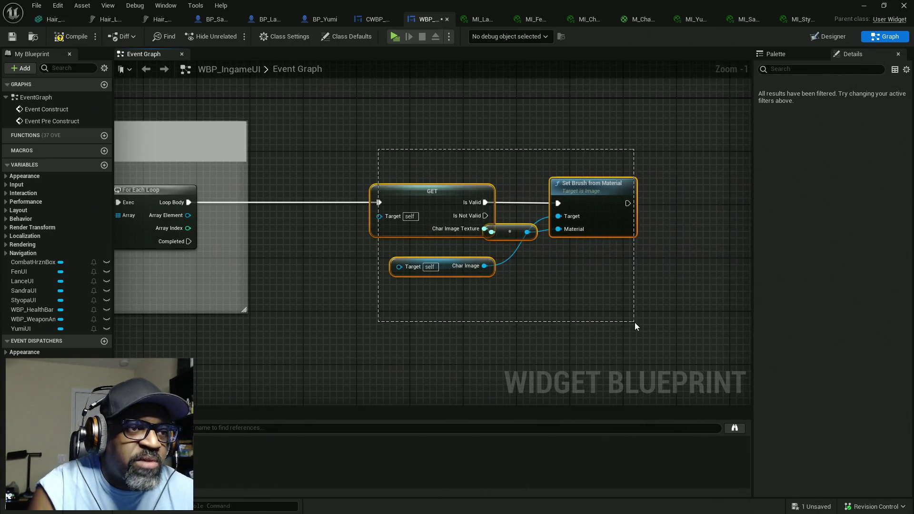
{"action": "left_click_drag", "start_coordinate": [430, 202], "coordinate": [516, 203]}
{"action": "left_click_drag", "start_coordinate": [368, 259], "coordinate": [461, 259]}
Step: Add a Cast To CWBP_CharUIGamePlay node from Array Element, driven by the Loop Body
{"action": "left_click_drag", "start_coordinate": [282, 221], "coordinate": [370, 220]}
{"action": "type", "text": "ca"}
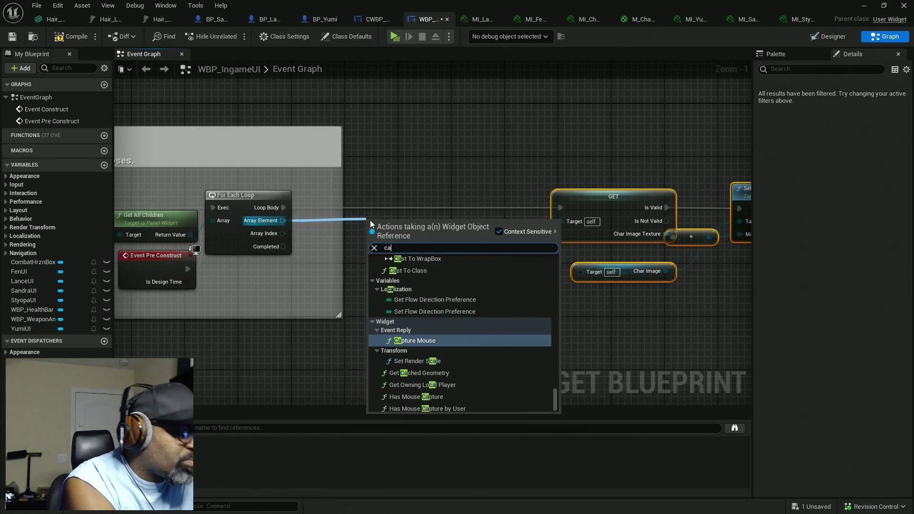
{"action": "type", "text": "st to"}
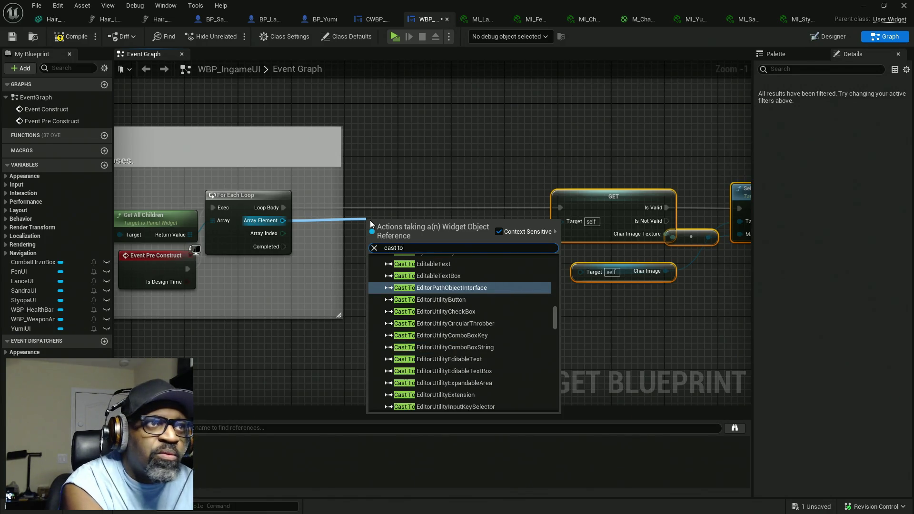
{"action": "type", "text": " CW"}
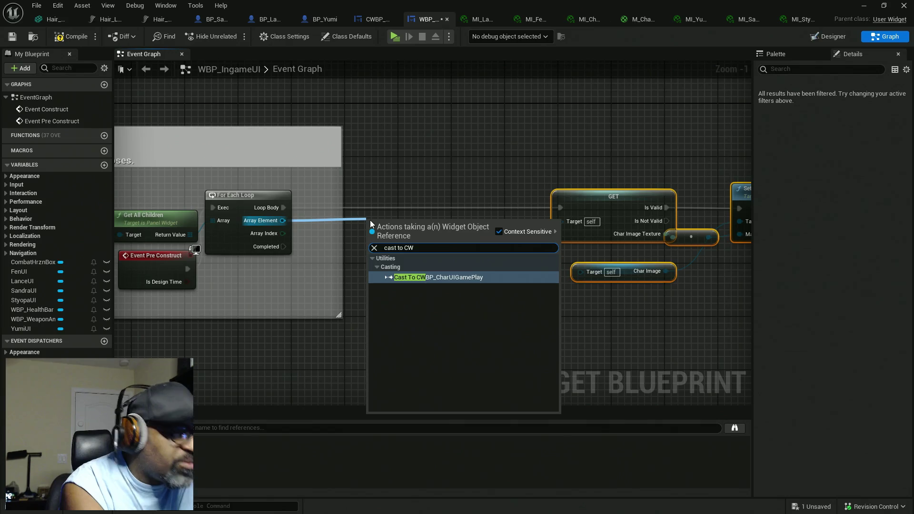
{"action": "type", "text": "BP"}
{"action": "key", "text": "Return"}
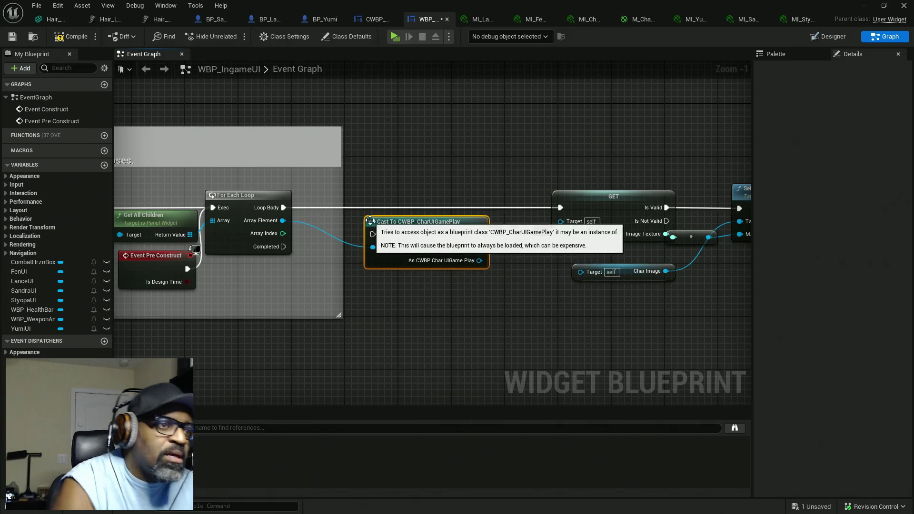
{"action": "left_click_drag", "start_coordinate": [373, 233], "coordinate": [285, 208]}
{"action": "mouse_move", "coordinate": [408, 234]}
{"action": "left_mouse_down"}
{"action": "mouse_move", "coordinate": [391, 217]}
{"action": "mouse_move", "coordinate": [348, 208]}
{"action": "left_mouse_up"}
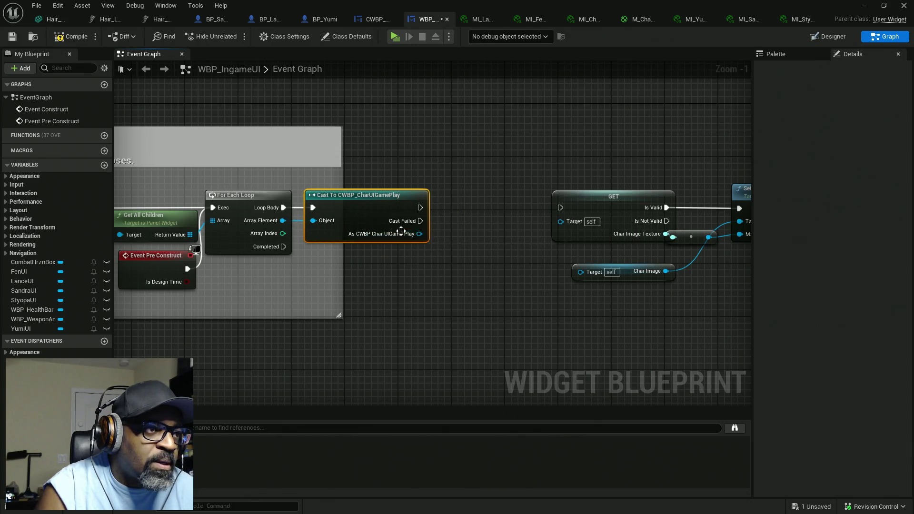
Step: Feed the cast result into the GET and Char Image Targets, running GET after the cast
{"action": "mouse_move", "coordinate": [419, 233]}
{"action": "left_mouse_down"}
{"action": "mouse_move", "coordinate": [560, 221]}
{"action": "mouse_move", "coordinate": [453, 249]}
{"action": "mouse_move", "coordinate": [578, 271]}
{"action": "left_mouse_up"}
{"action": "left_click_drag", "start_coordinate": [420, 207], "coordinate": [562, 209]}
{"action": "mouse_move", "coordinate": [614, 158]}
{"action": "left_mouse_down"}
{"action": "mouse_move", "coordinate": [575, 204]}
{"action": "mouse_move", "coordinate": [439, 264]}
{"action": "mouse_move", "coordinate": [539, 269]}
{"action": "left_mouse_up"}
{"action": "left_click_drag", "start_coordinate": [567, 193], "coordinate": [473, 195]}
{"action": "mouse_move", "coordinate": [380, 301]}
{"action": "left_mouse_down"}
{"action": "mouse_move", "coordinate": [519, 301]}
{"action": "mouse_move", "coordinate": [483, 301]}
{"action": "left_mouse_up"}
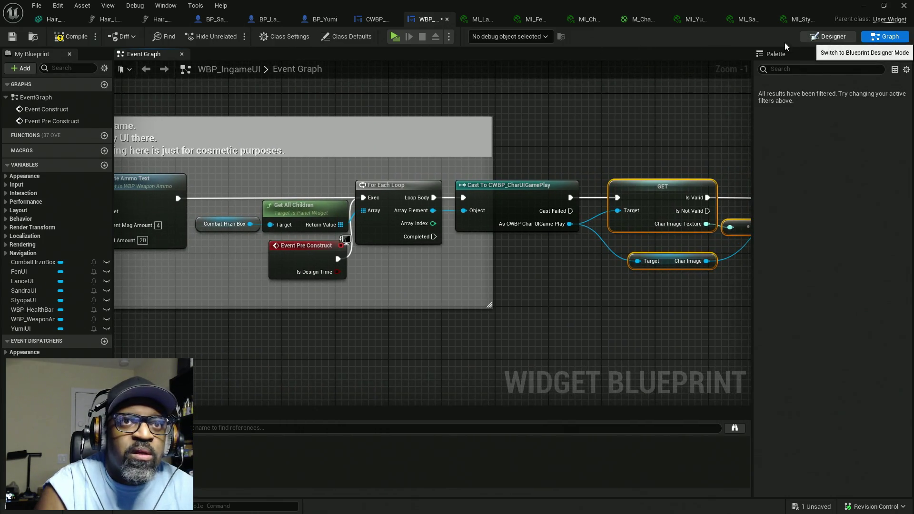
Step: Save WBP_IngameUI from the Designer view and launch the game with Alt+P in a standalone window
{"action": "left_click", "coordinate": [812, 37]}
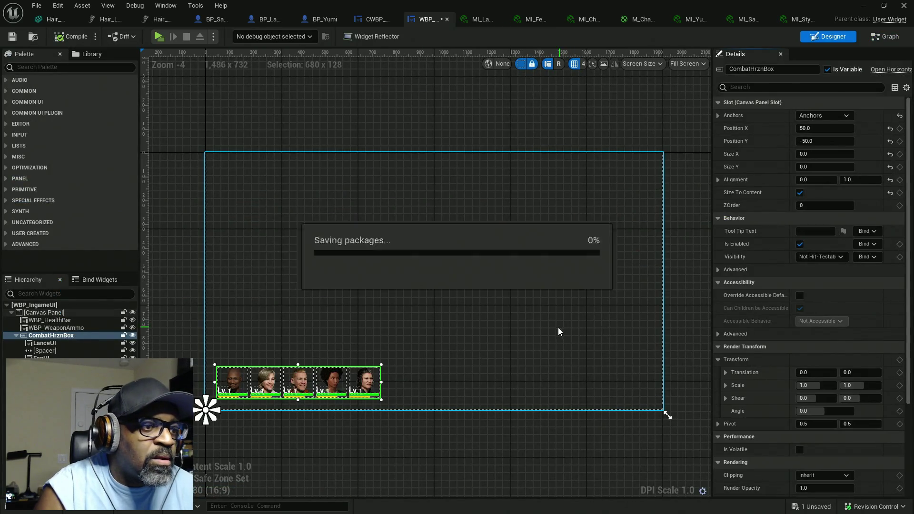
{"action": "key", "text": "ctrl+s"}
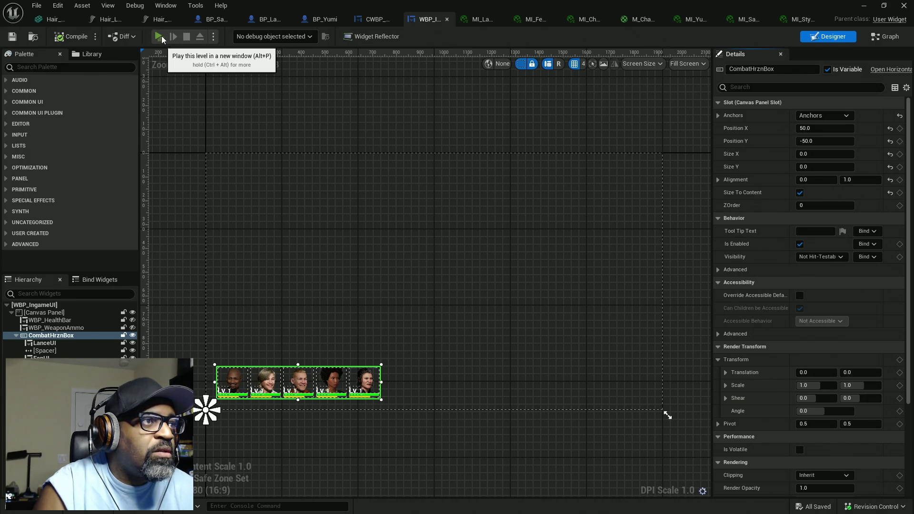
{"action": "key", "text": "alt+p"}
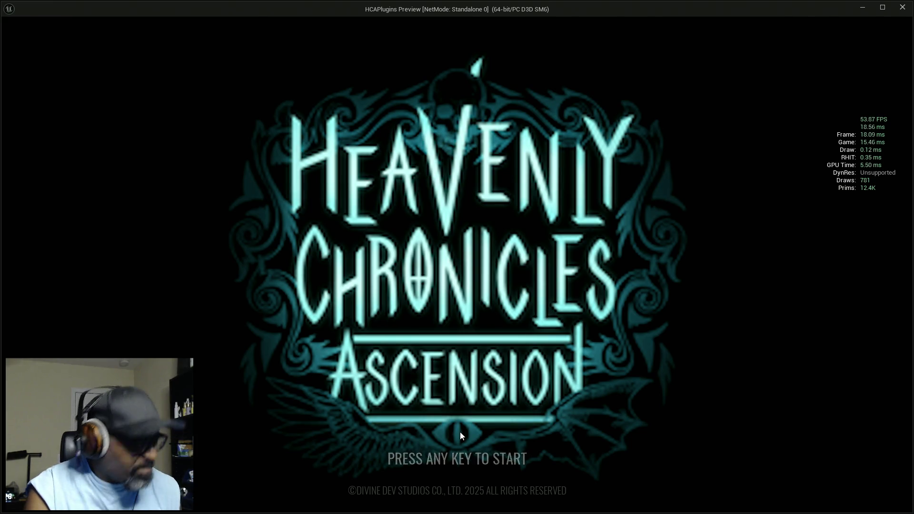
Step: Start a new game in Slot 1, confirming the overwrite, to load the DemoEnvironment plaza
{"action": "left_click", "coordinate": [496, 422]}
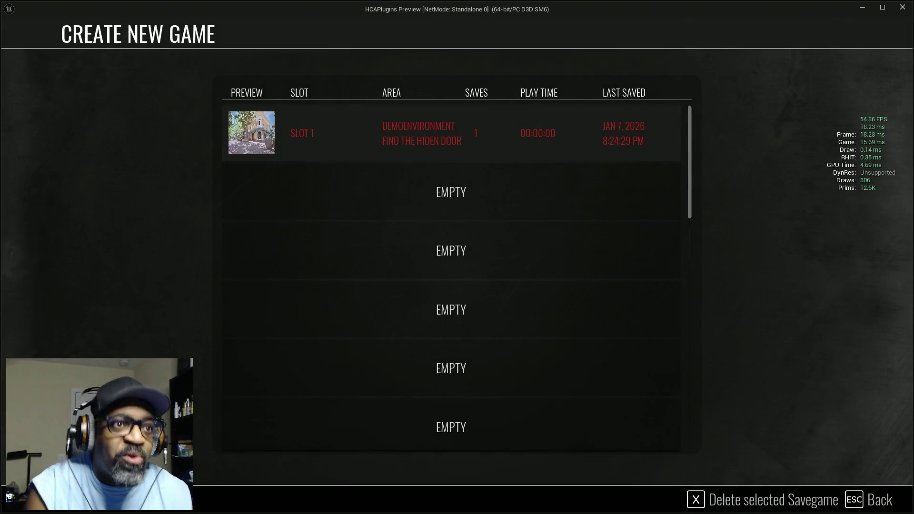
{"action": "left_click", "coordinate": [459, 147]}
{"action": "left_click", "coordinate": [397, 341]}
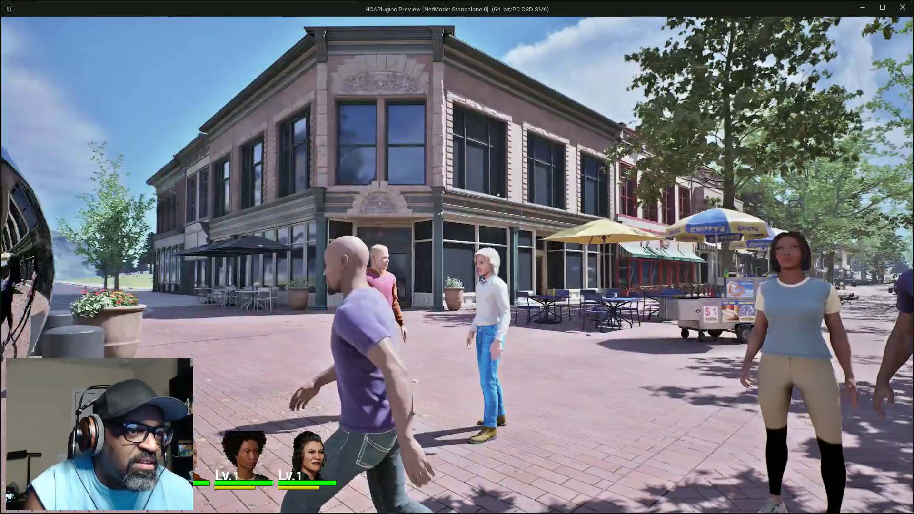
Step: Walk the character around the town plaza while checking the two Lv.1 party portraits
{"action": "key", "text": "w"}
{"action": "key", "text": "w"}
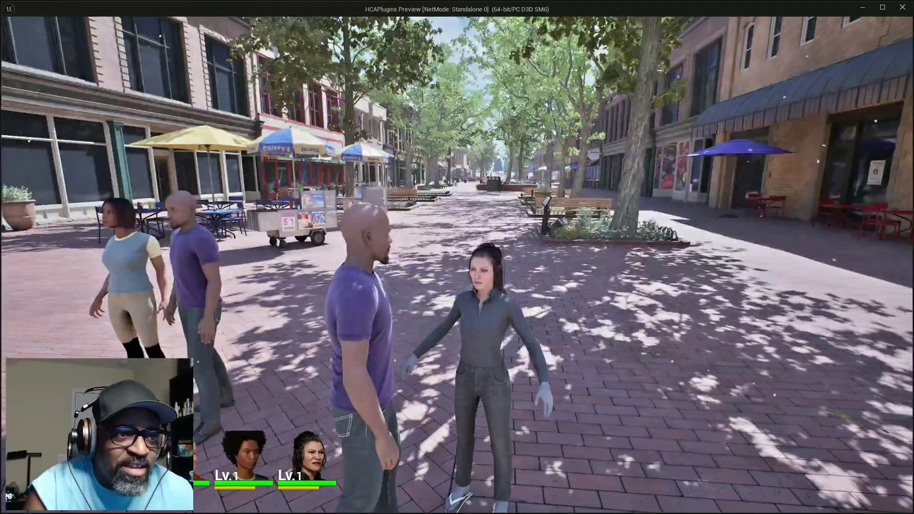
{"action": "key", "text": "w"}
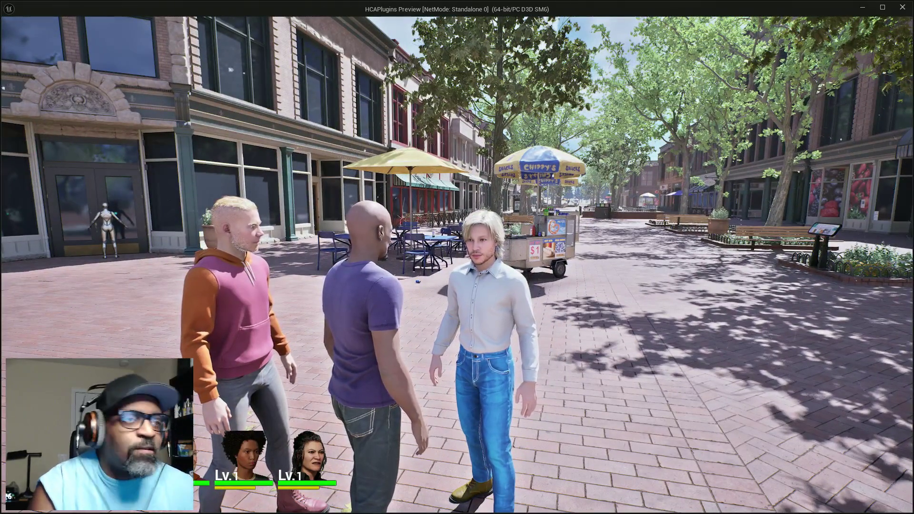
{"action": "key", "text": "alt+Tab"}
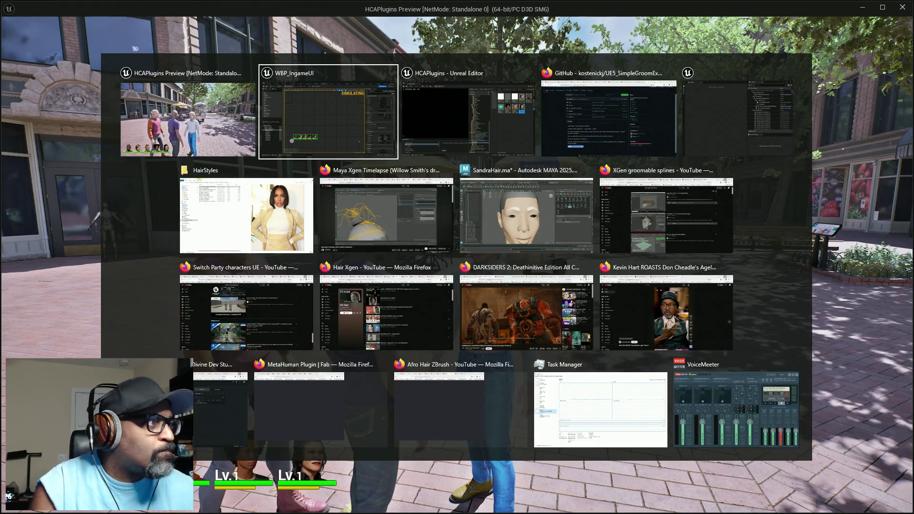
Step: Leave the game for Firefox's Google results for 'Matrix Reloaded ghost twins'
{"action": "key", "text": "Escape"}
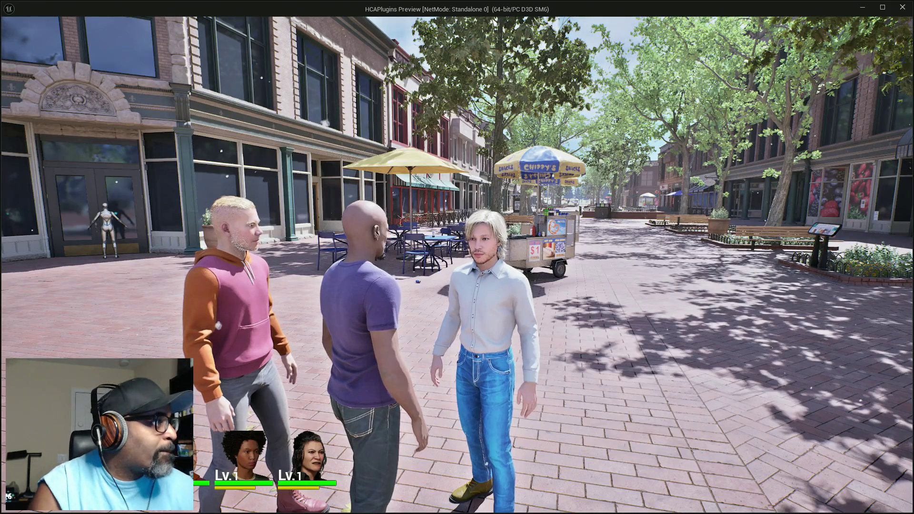
{"action": "key", "text": "alt+Tab"}
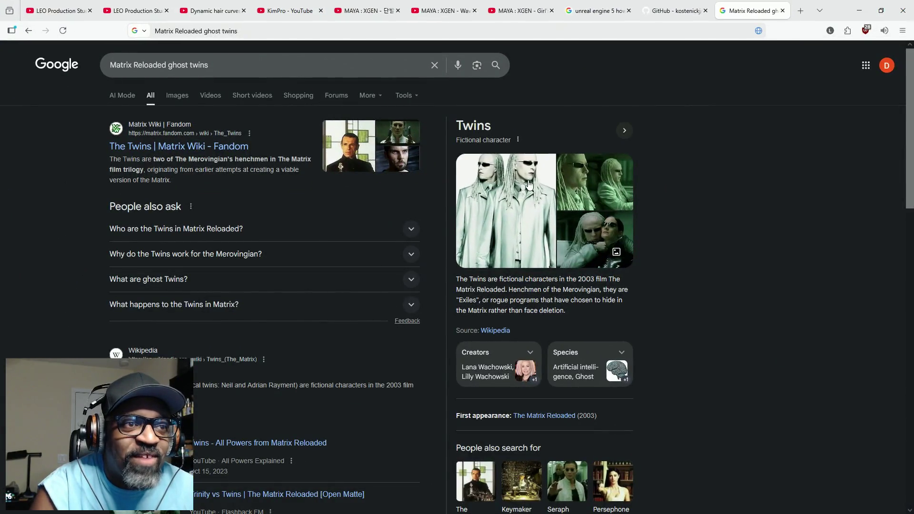
Step: Show image results for 'Matrix Reloaded ghost twins' and preview the first Screen Rant twins still
{"action": "left_click", "coordinate": [178, 97]}
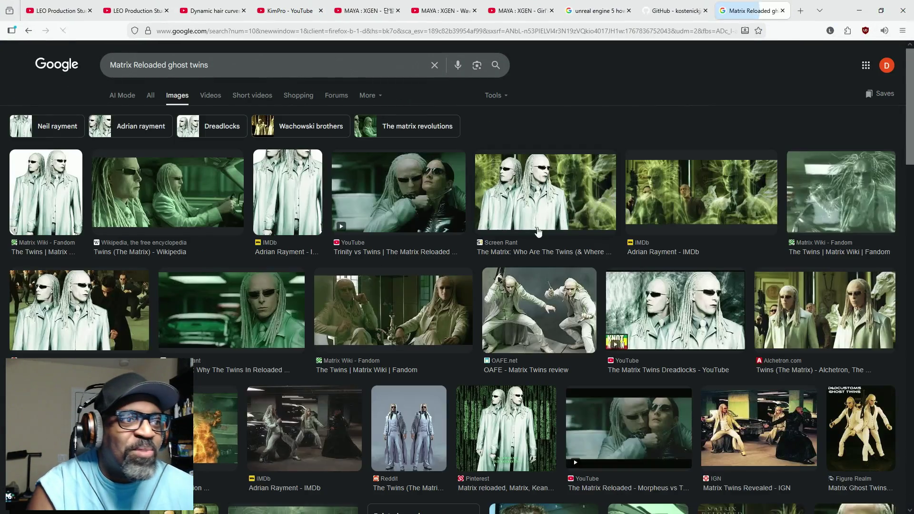
{"action": "left_click", "coordinate": [36, 201]}
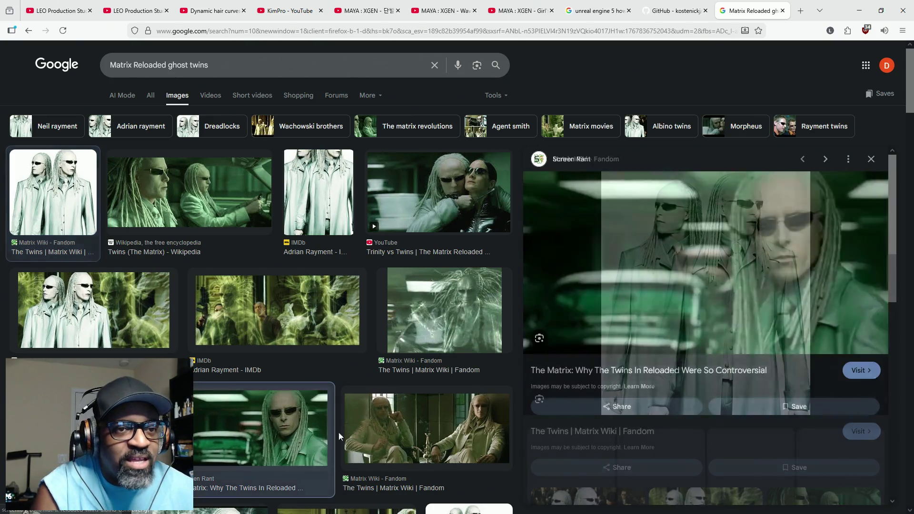
Step: Preview the Screen Rant and Matrix Wiki twins images, then minimise Firefox to reveal the game
{"action": "left_click", "coordinate": [309, 450]}
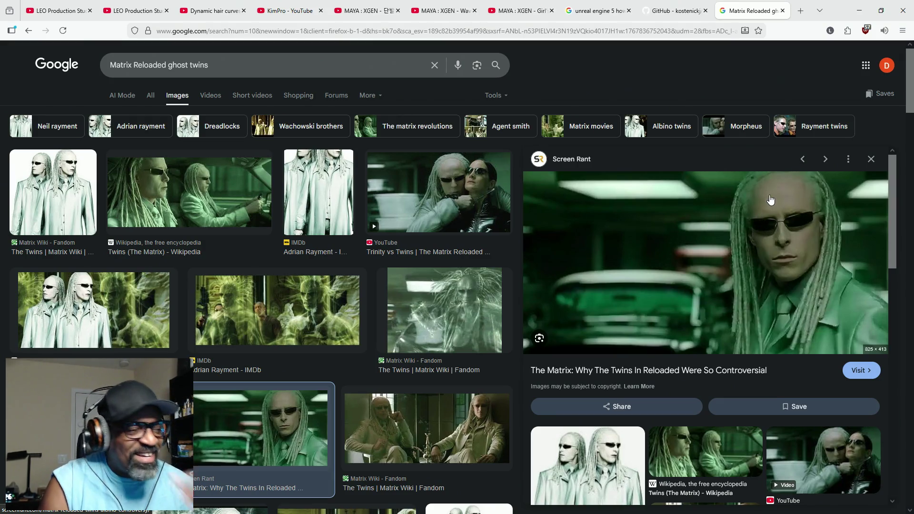
{"action": "left_click", "coordinate": [453, 417]}
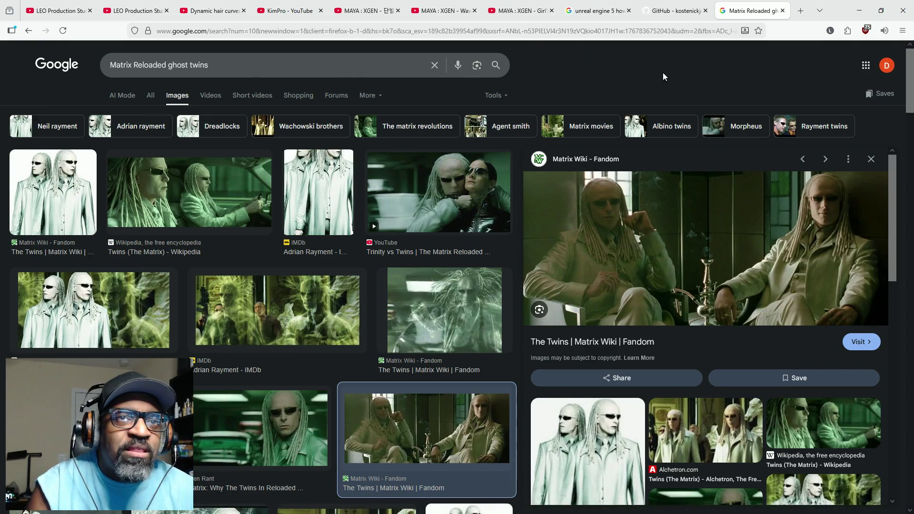
{"action": "left_click", "coordinate": [860, 11]}
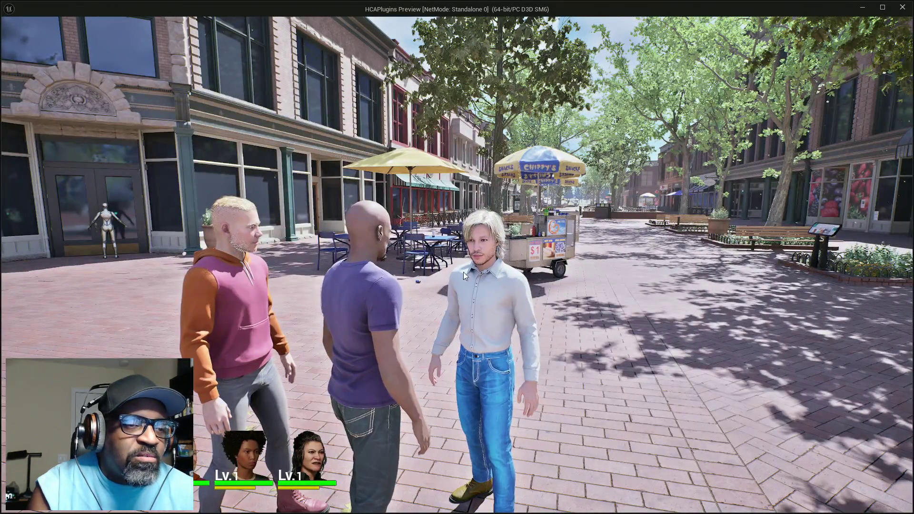
Step: Walk the player down the street to check the portraits, then switch to the 'Hi tech armor suit' image results
{"action": "left_click", "coordinate": [501, 243]}
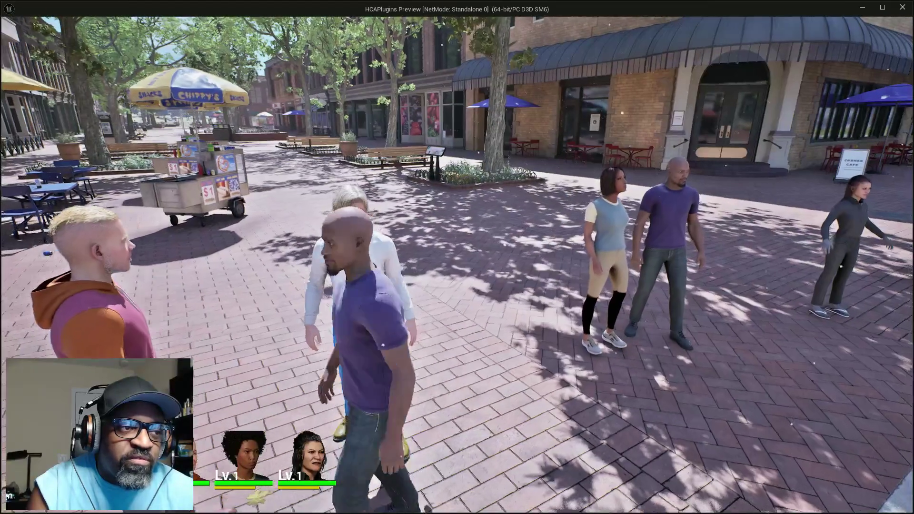
{"action": "key", "text": "w"}
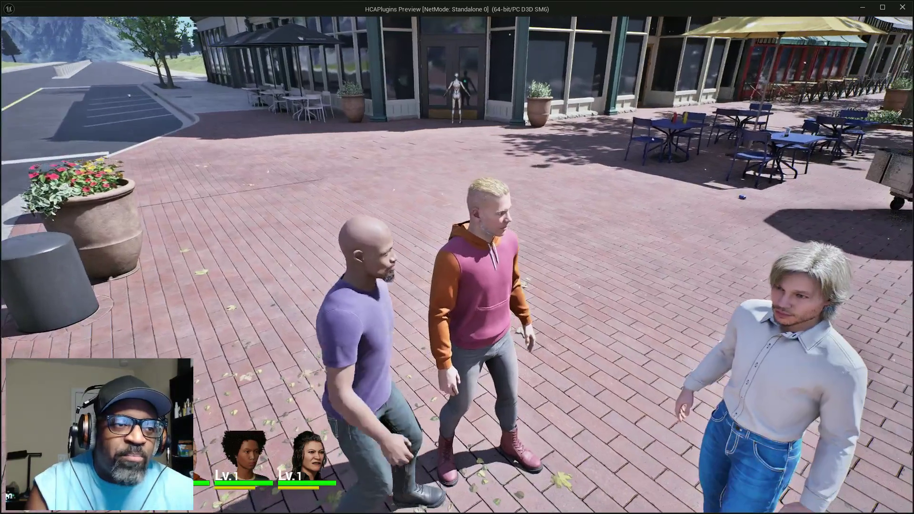
{"action": "key", "text": "alt+Tab"}
{"action": "key", "text": "Escape"}
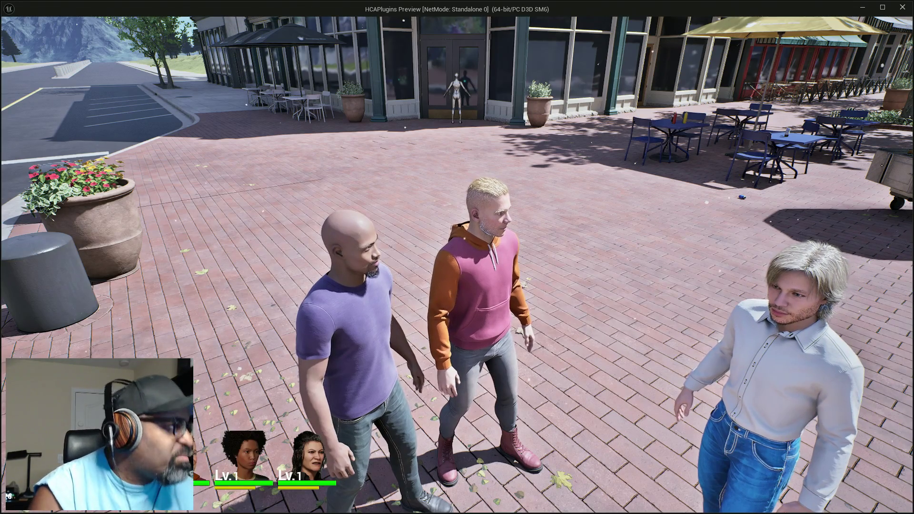
{"action": "key", "text": "alt+Tab"}
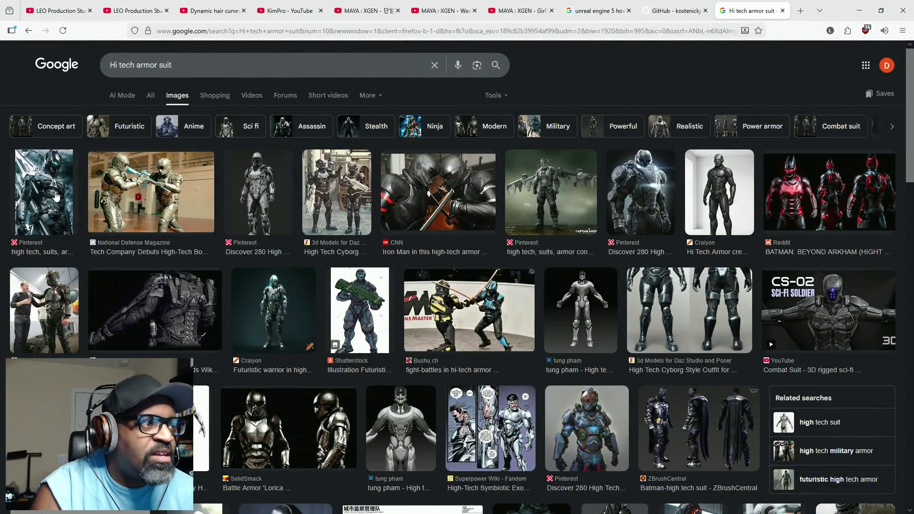
Step: Preview the first armor result, the white Pinterest suit and the black Craiyon Hi Tech Armor image
{"action": "left_click", "coordinate": [56, 196]}
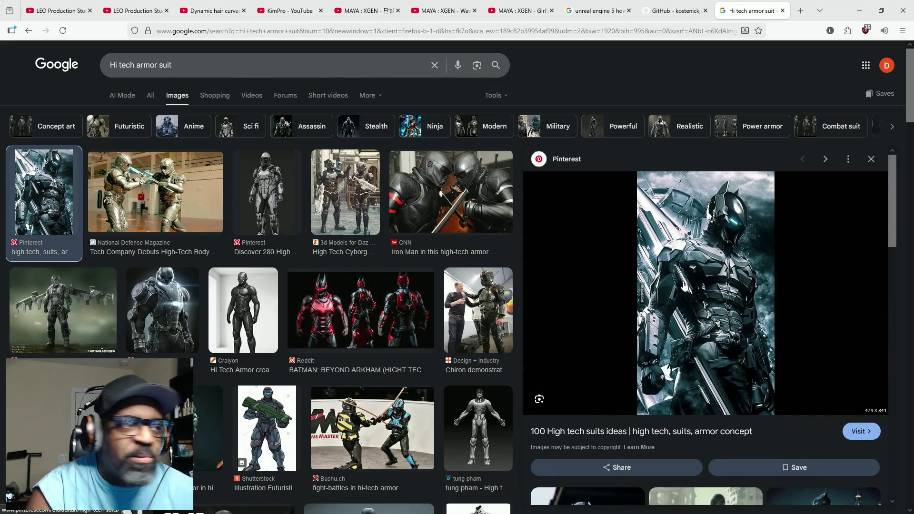
{"action": "left_click", "coordinate": [263, 193]}
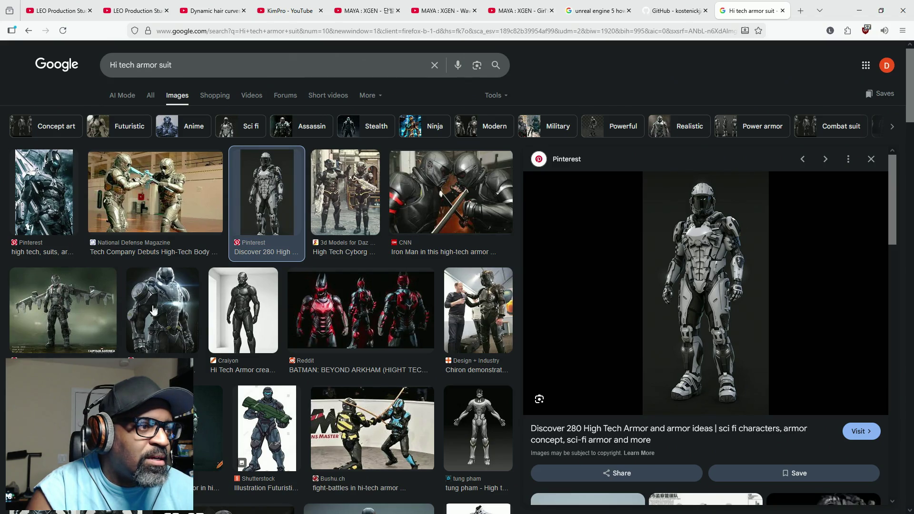
{"action": "left_click", "coordinate": [251, 306]}
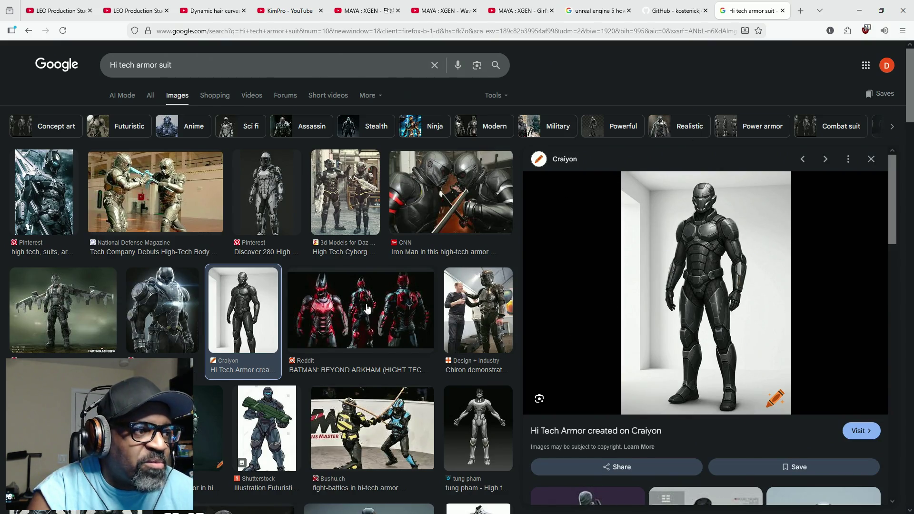
{"action": "scroll", "coordinate": [451, 299], "scroll_direction": "down", "scroll_amount": 1}
{"action": "left_click", "coordinate": [271, 180]}
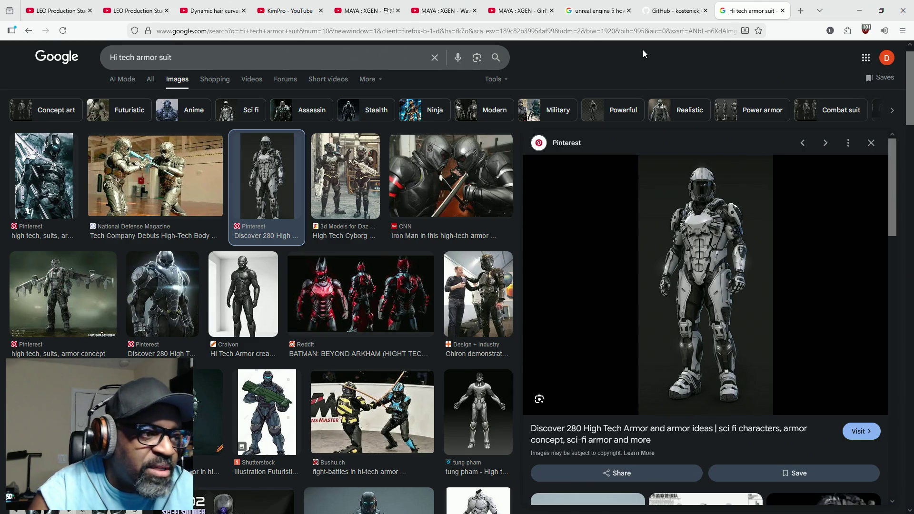
Step: Compare the Craiyon futuristic warrior and tung pham suits, ending on the white Pinterest armor preview
{"action": "left_click", "coordinate": [209, 415]}
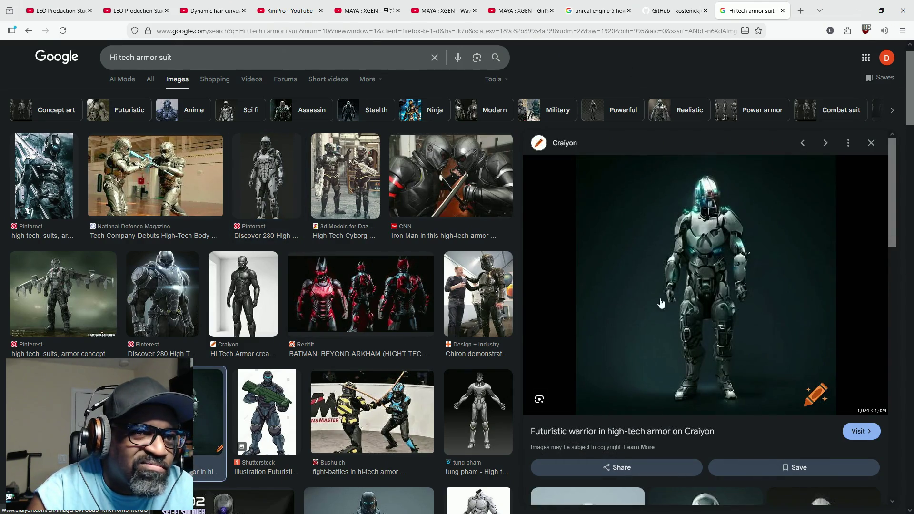
{"action": "left_click", "coordinate": [474, 400]}
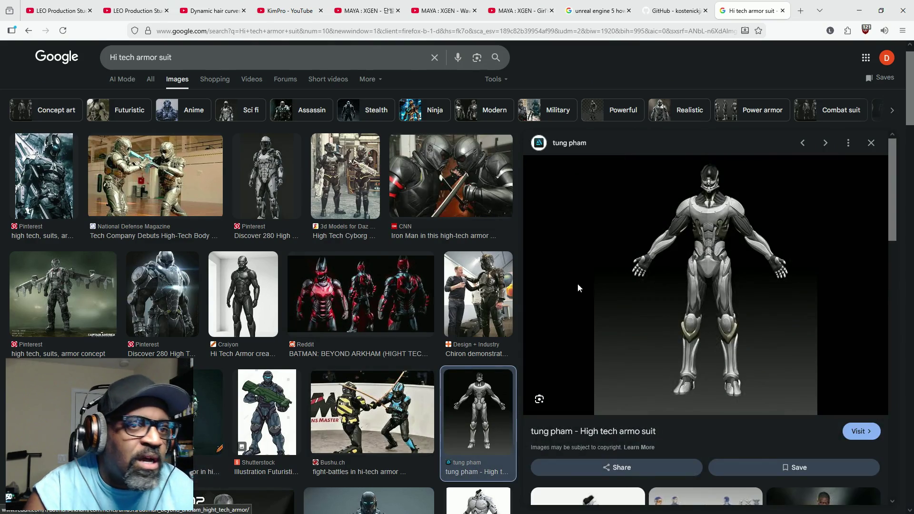
{"action": "key", "text": "Right"}
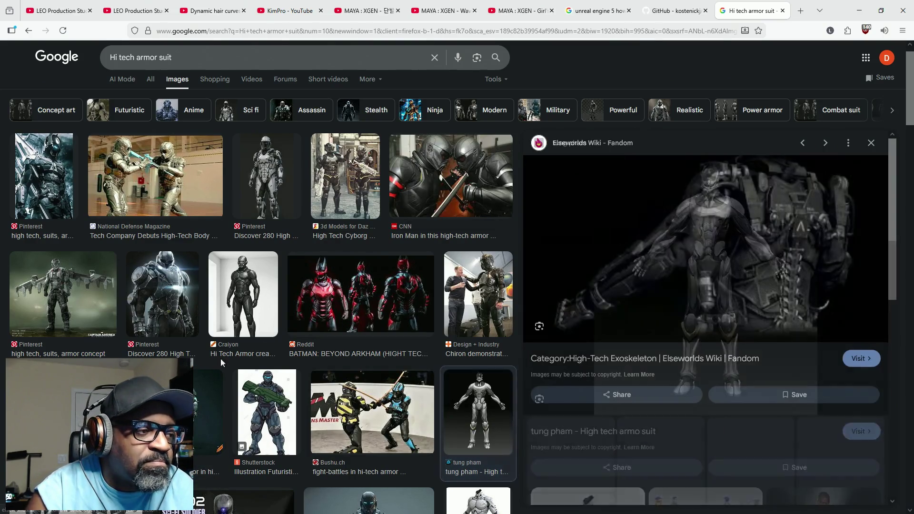
{"action": "left_click", "coordinate": [238, 281]}
{"action": "left_click", "coordinate": [263, 171]}
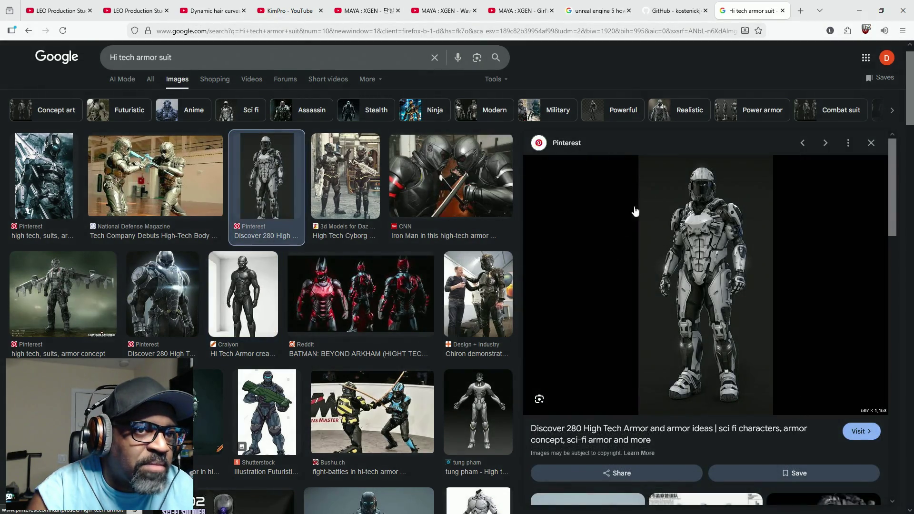
{"action": "scroll", "coordinate": [366, 323], "scroll_direction": "down", "scroll_amount": 3}
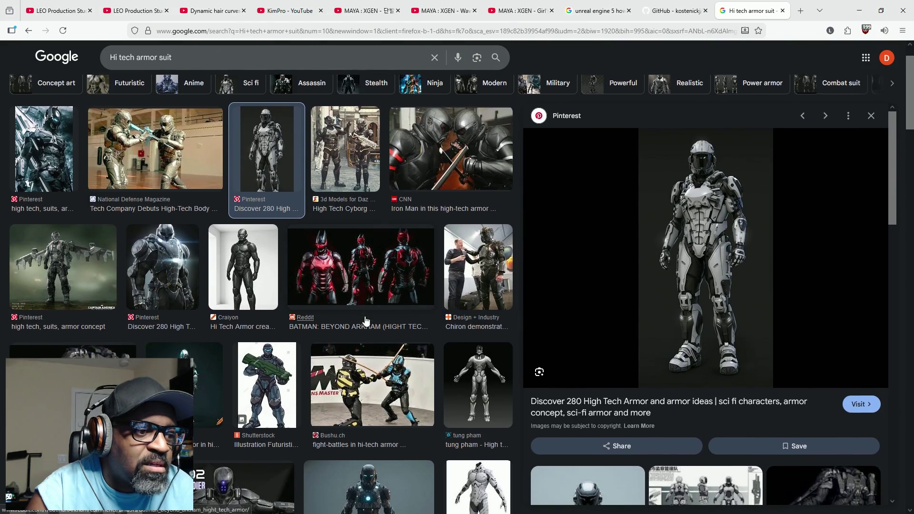
Step: Preview the HighTech Suit, Lorica battle armor and blue Pinterest armor references
{"action": "scroll", "coordinate": [366, 316], "scroll_direction": "up", "scroll_amount": 3}
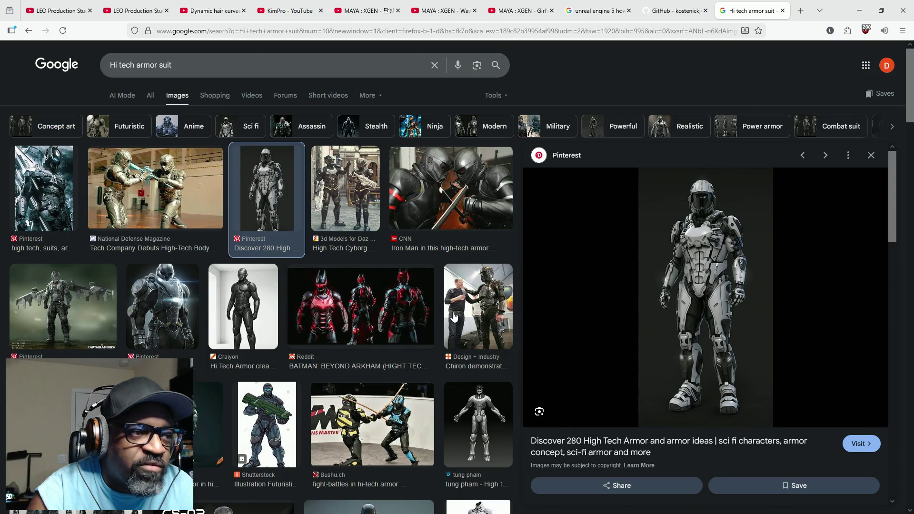
{"action": "scroll", "coordinate": [339, 251], "scroll_direction": "down", "scroll_amount": 3}
{"action": "scroll", "coordinate": [339, 251], "scroll_direction": "down", "scroll_amount": 3}
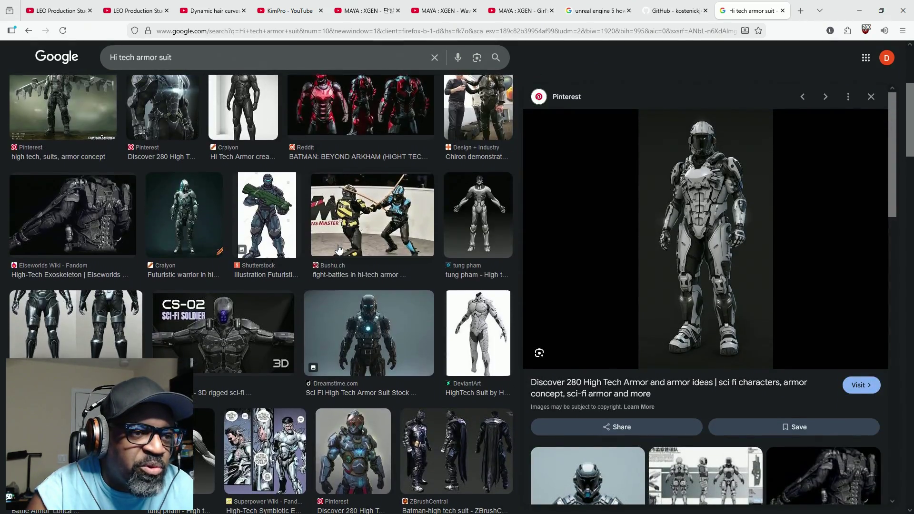
{"action": "left_click", "coordinate": [497, 285]}
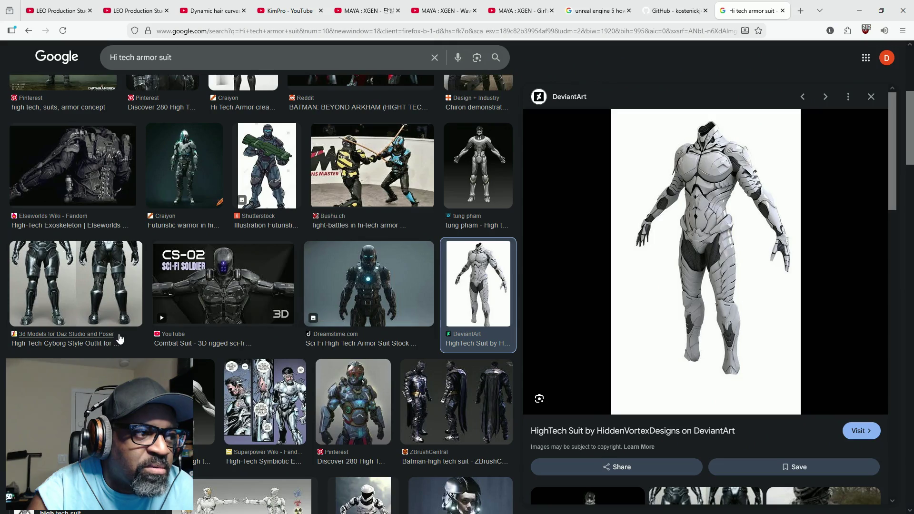
{"action": "left_click", "coordinate": [119, 377]}
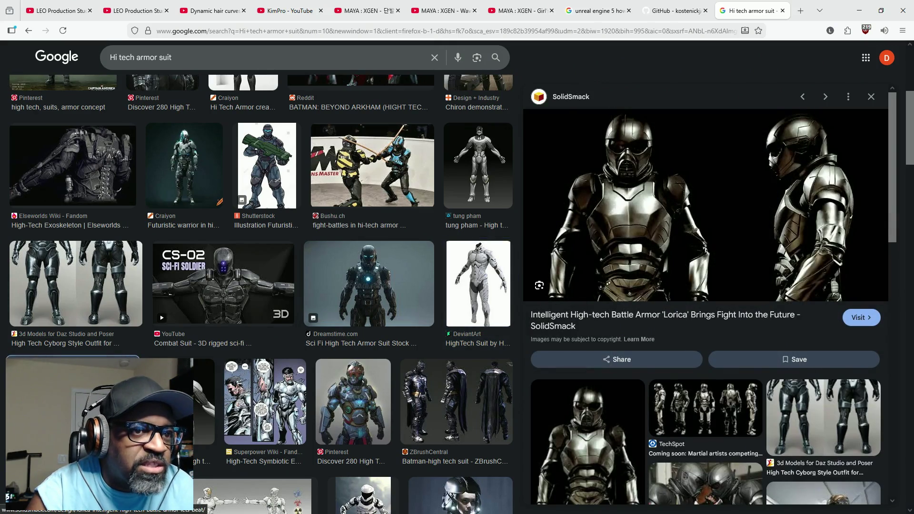
{"action": "scroll", "coordinate": [376, 379], "scroll_direction": "down", "scroll_amount": 1}
{"action": "scroll", "coordinate": [377, 379], "scroll_direction": "down", "scroll_amount": 2}
{"action": "left_click", "coordinate": [378, 353]}
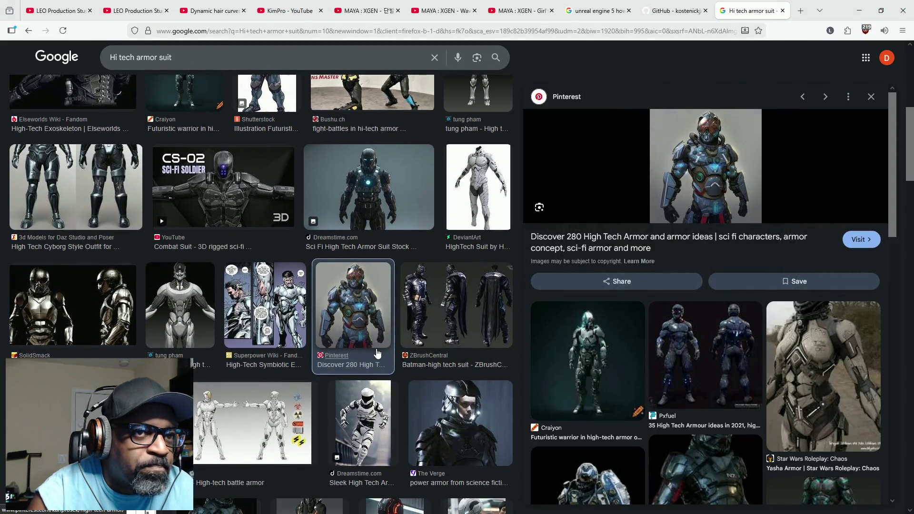
Step: Compare the 38 Hi-Tech Armor, StockCake neon suit and Reddit Titan armor images
{"action": "scroll", "coordinate": [269, 378], "scroll_direction": "down", "scroll_amount": 3}
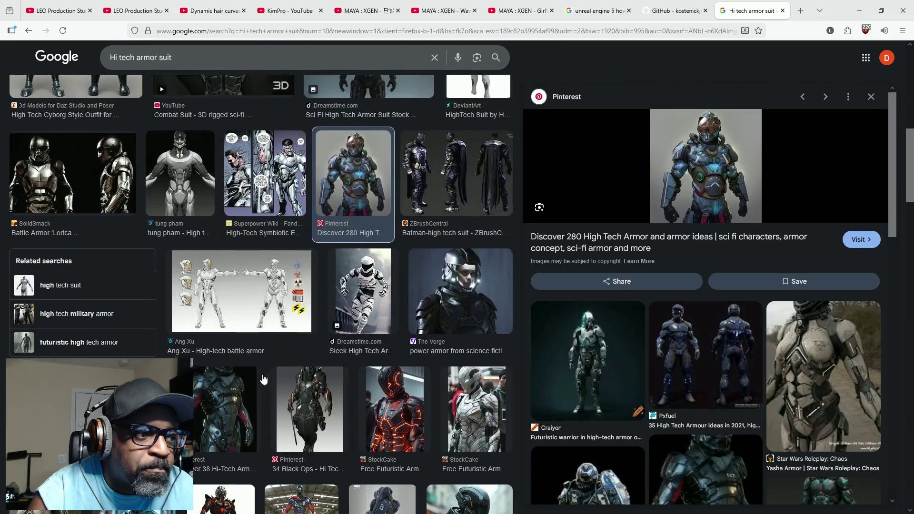
{"action": "scroll", "coordinate": [269, 379], "scroll_direction": "down", "scroll_amount": 1}
{"action": "left_click", "coordinate": [223, 408]}
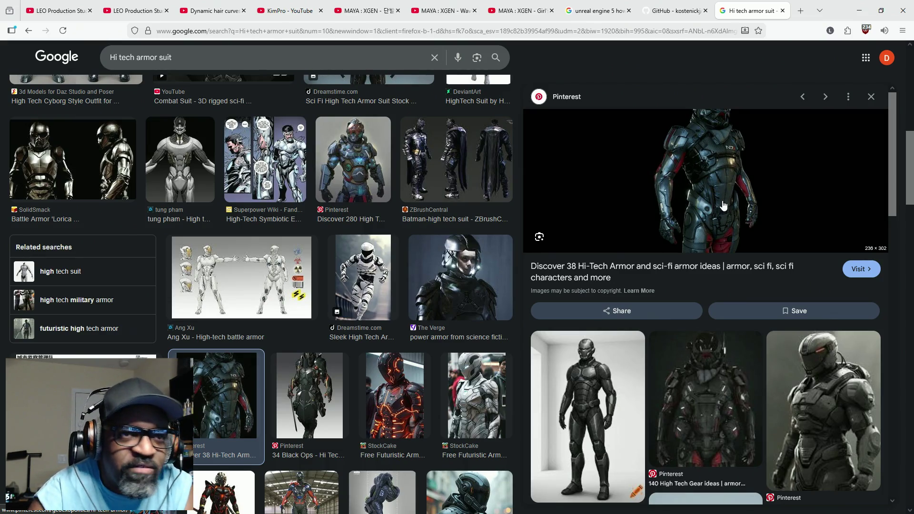
{"action": "left_click", "coordinate": [410, 381]}
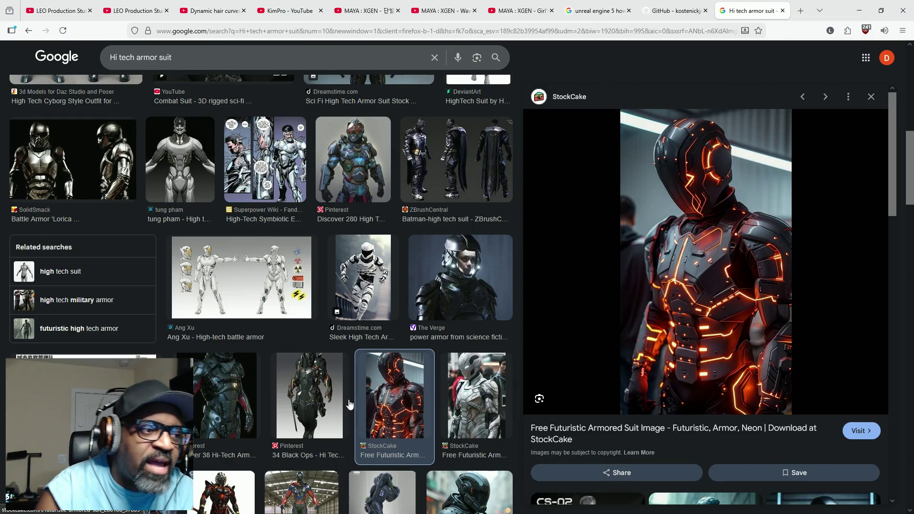
{"action": "left_click", "coordinate": [227, 403]}
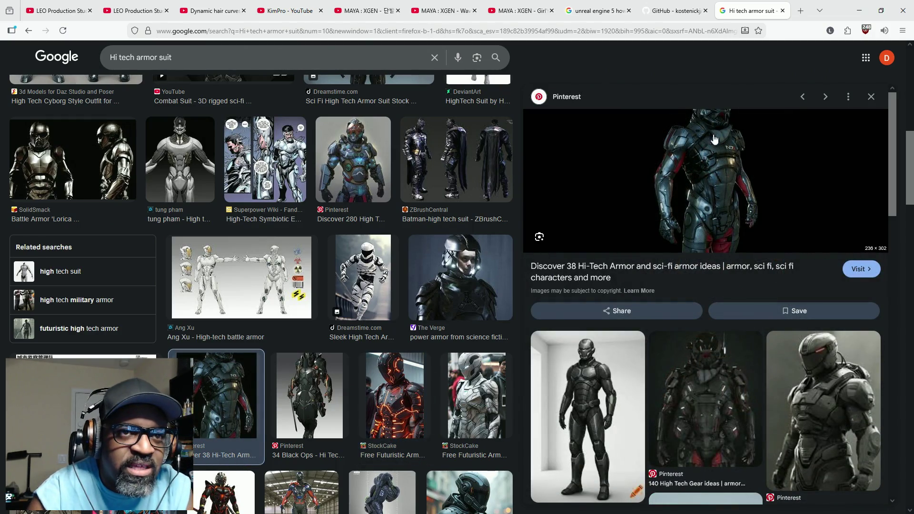
{"action": "scroll", "coordinate": [293, 361], "scroll_direction": "down", "scroll_amount": 2}
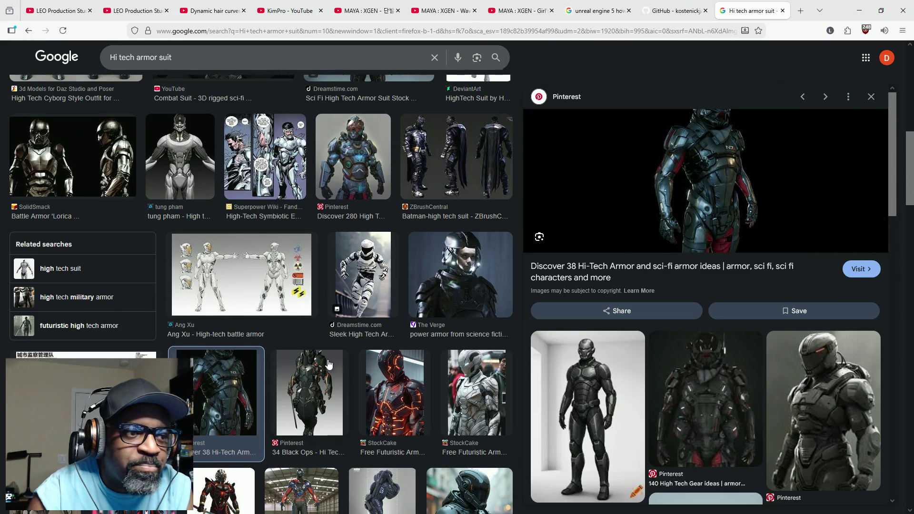
{"action": "scroll", "coordinate": [293, 360], "scroll_direction": "down", "scroll_amount": 2}
{"action": "left_click", "coordinate": [47, 400]}
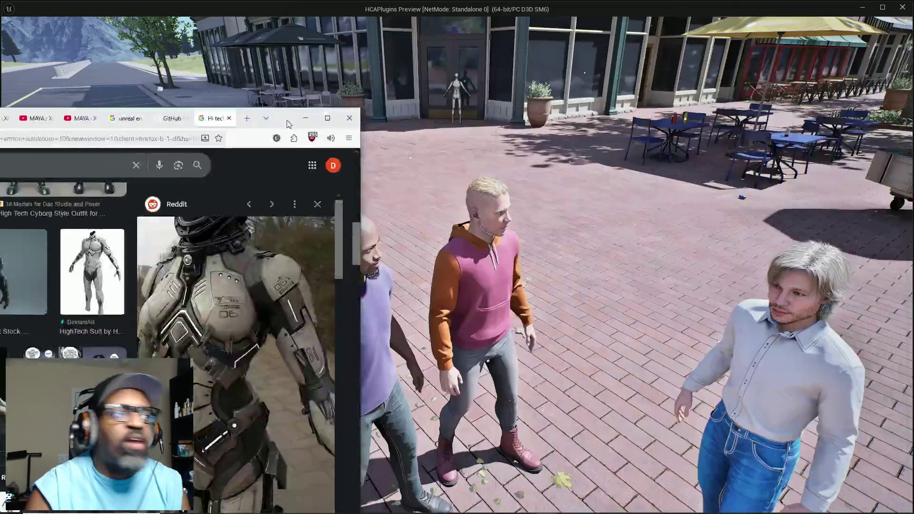
Step: Minimize Firefox to check the game preview, then restore the browser maximized
{"action": "left_click", "coordinate": [859, 11]}
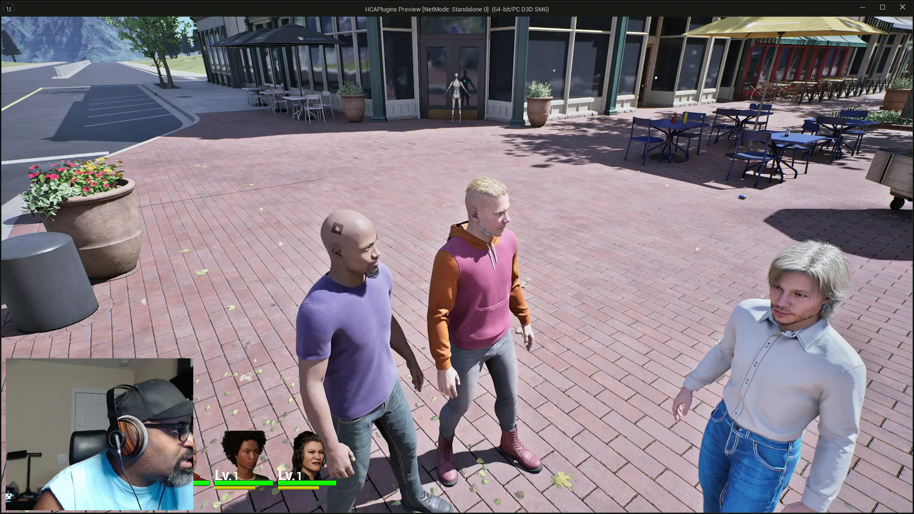
{"action": "left_click_drag", "start_coordinate": [0, 87], "coordinate": [12, 87]}
{"action": "double_click", "coordinate": [13, 86]}
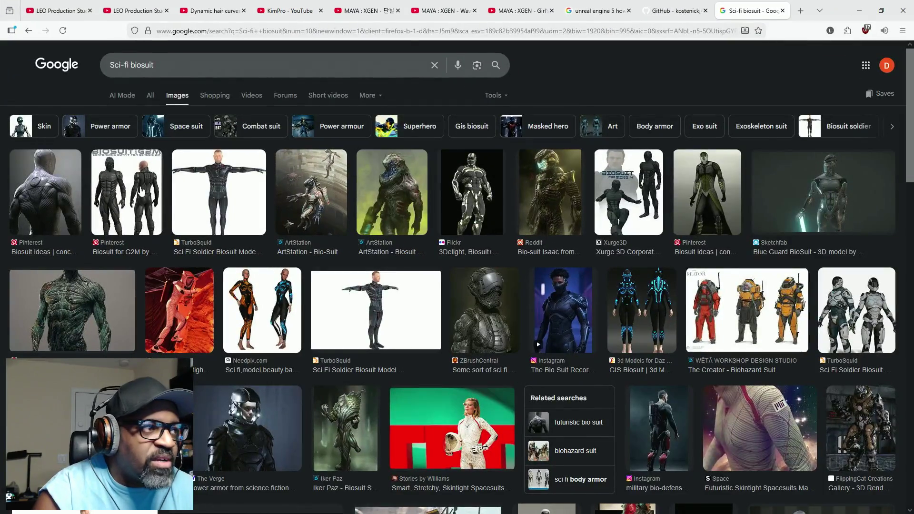
Step: Preview the Biosuit for G2M, Flickr Biosuit Engineer and TurboSquid Sci Fi Soldier Biosuit results
{"action": "left_click", "coordinate": [58, 195]}
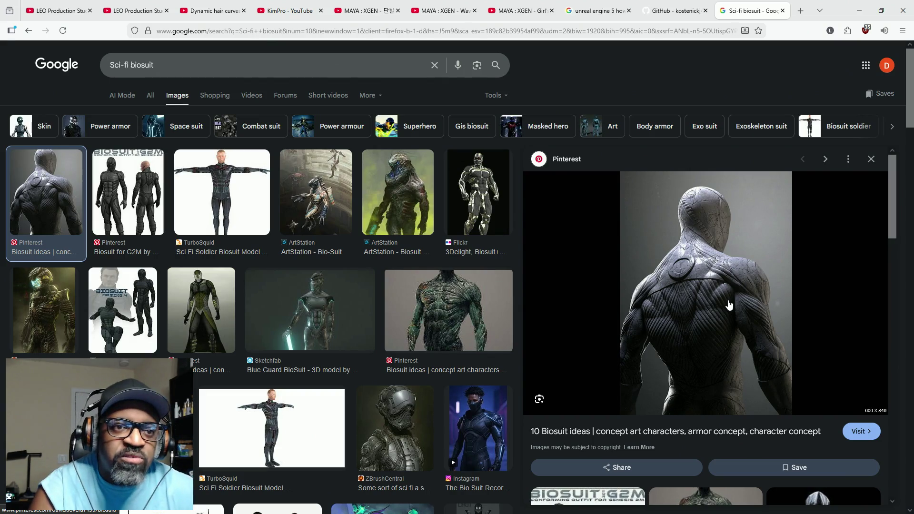
{"action": "left_click", "coordinate": [117, 212]}
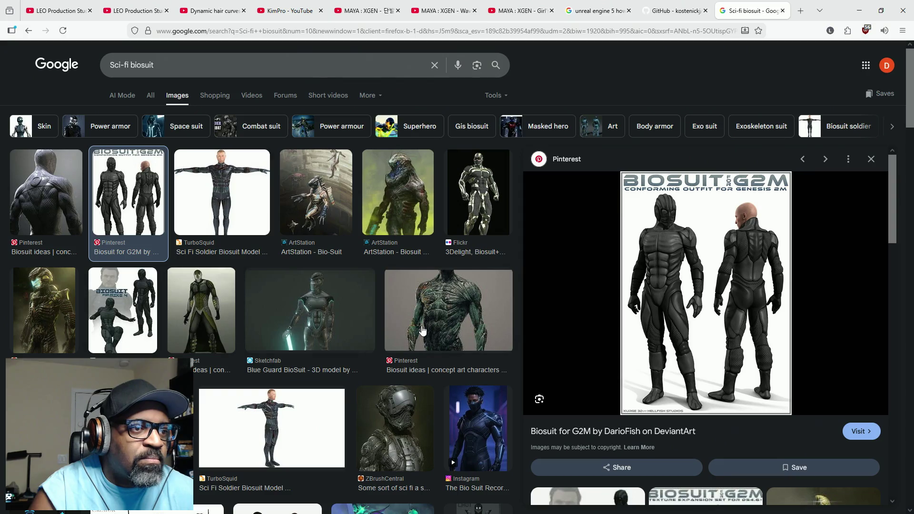
{"action": "left_click", "coordinate": [479, 200]}
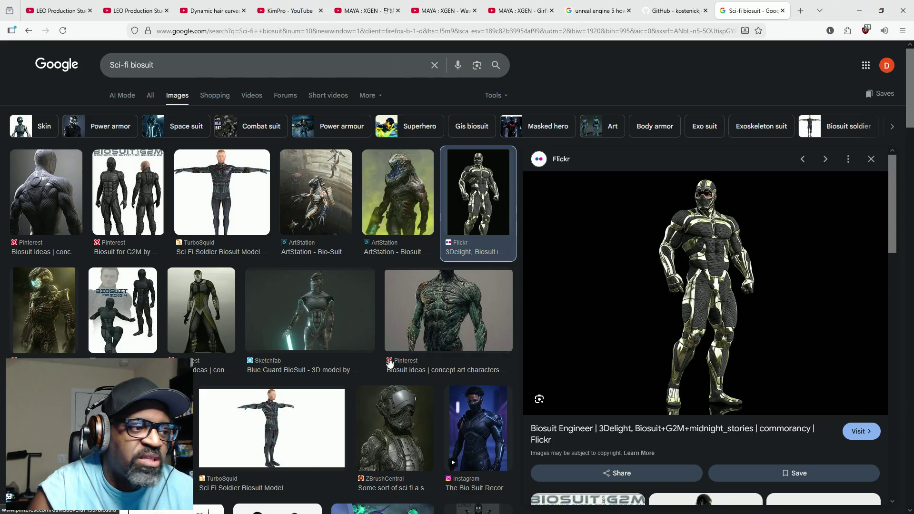
{"action": "scroll", "coordinate": [457, 339], "scroll_direction": "down", "scroll_amount": 3}
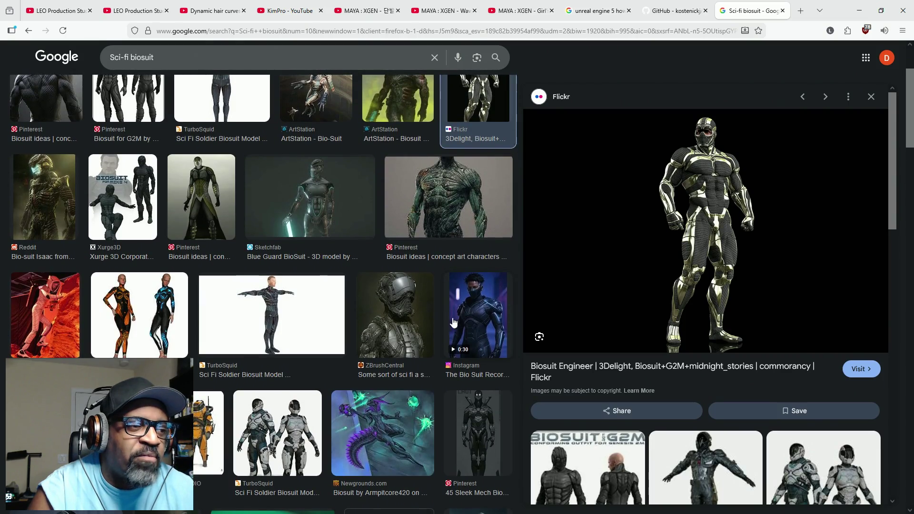
{"action": "left_click", "coordinate": [277, 437]}
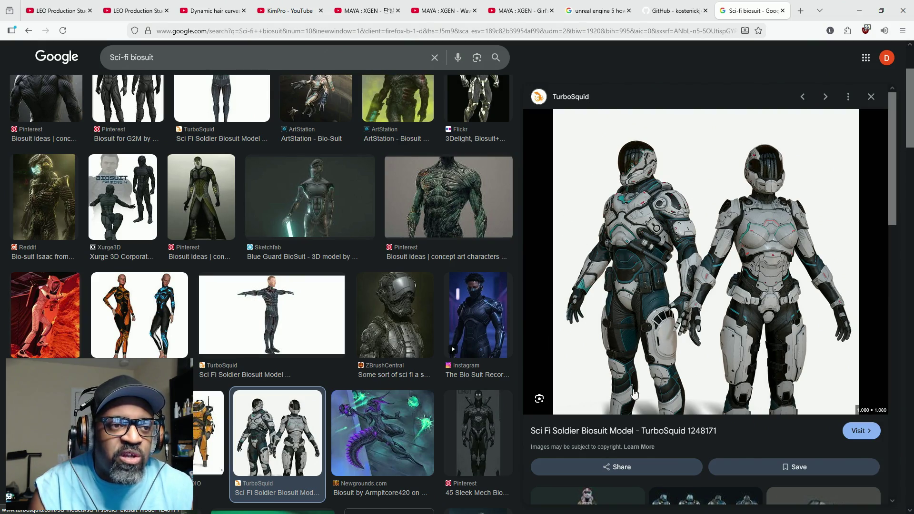
Step: Preview the Instagram 'Bio Suit Recordings' video of a masked figure in a glowing suit
{"action": "left_click", "coordinate": [493, 296]}
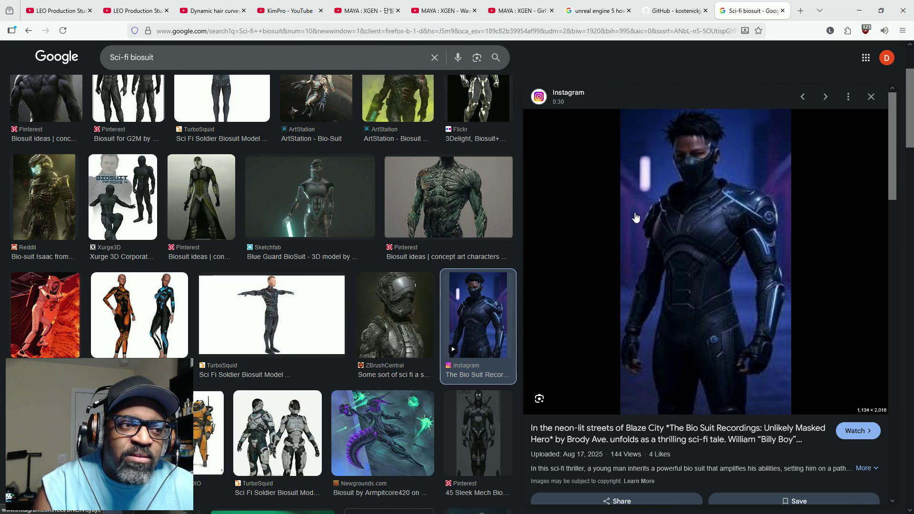
{"action": "scroll", "coordinate": [266, 316], "scroll_direction": "down", "scroll_amount": 1}
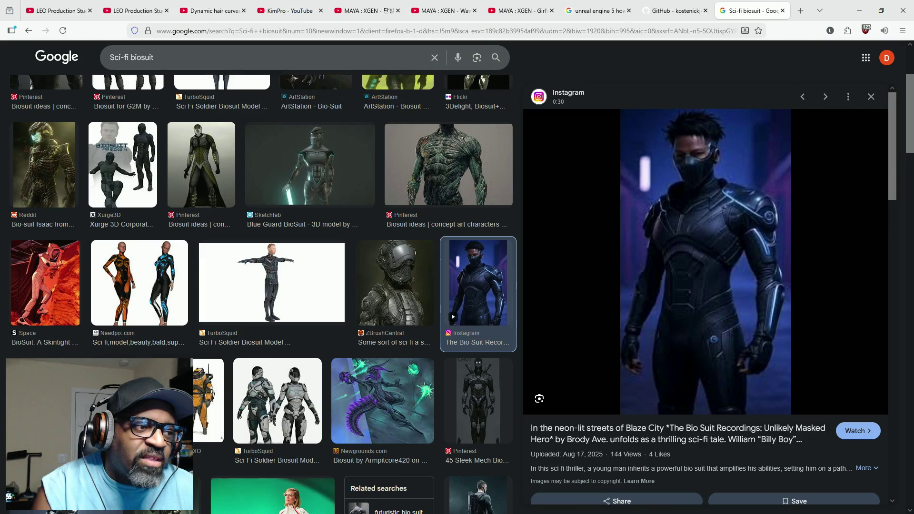
Step: Preview the WĒTĀ Biohazard Suit, Iker Paz Biosuit SSX01 and FlippingCat Creations rendering
{"action": "left_click", "coordinate": [209, 405]}
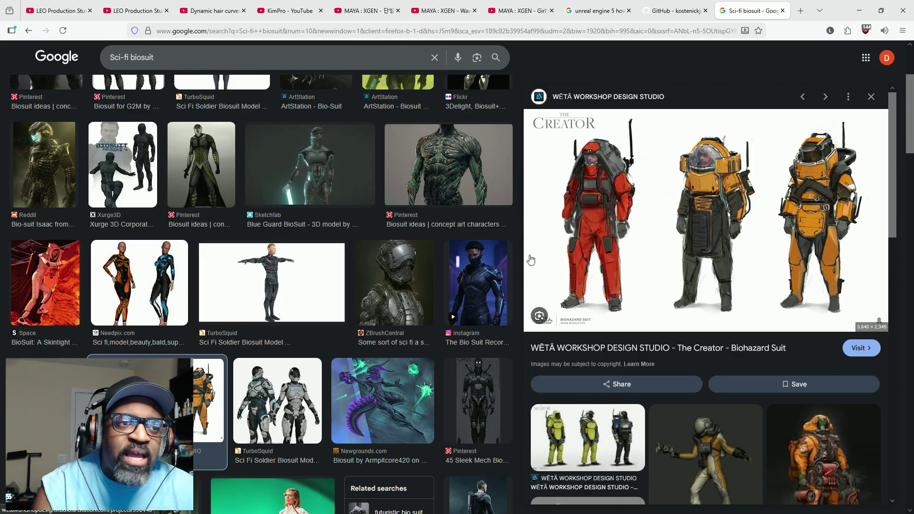
{"action": "left_click", "coordinate": [462, 316]}
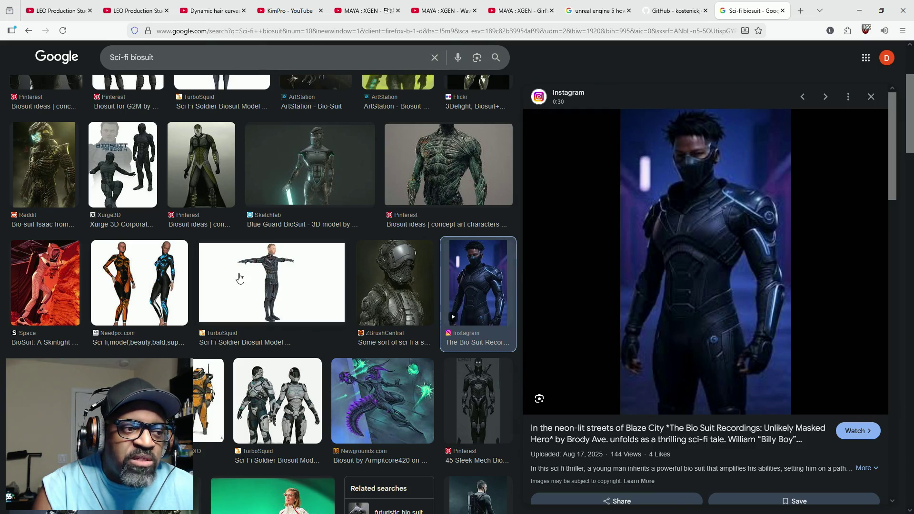
{"action": "scroll", "coordinate": [372, 254], "scroll_direction": "down", "scroll_amount": 2}
{"action": "scroll", "coordinate": [372, 254], "scroll_direction": "down", "scroll_amount": 3}
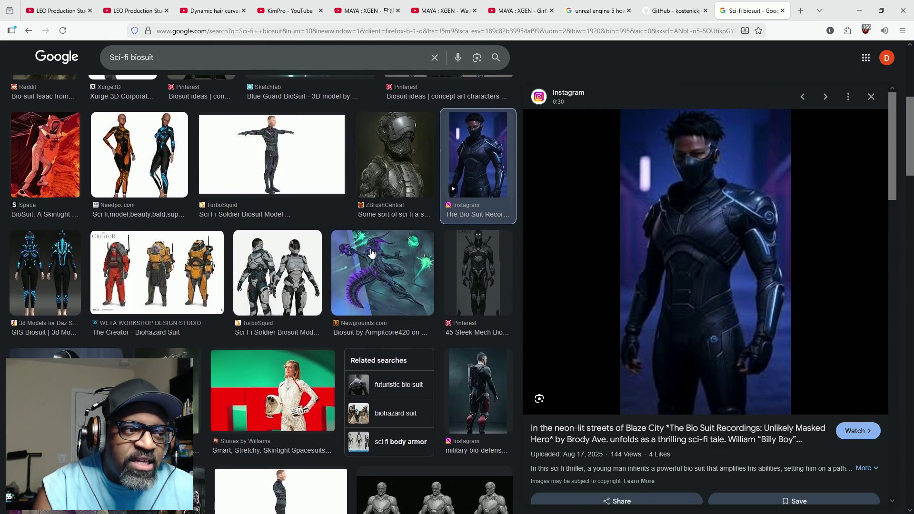
{"action": "left_click", "coordinate": [167, 307]}
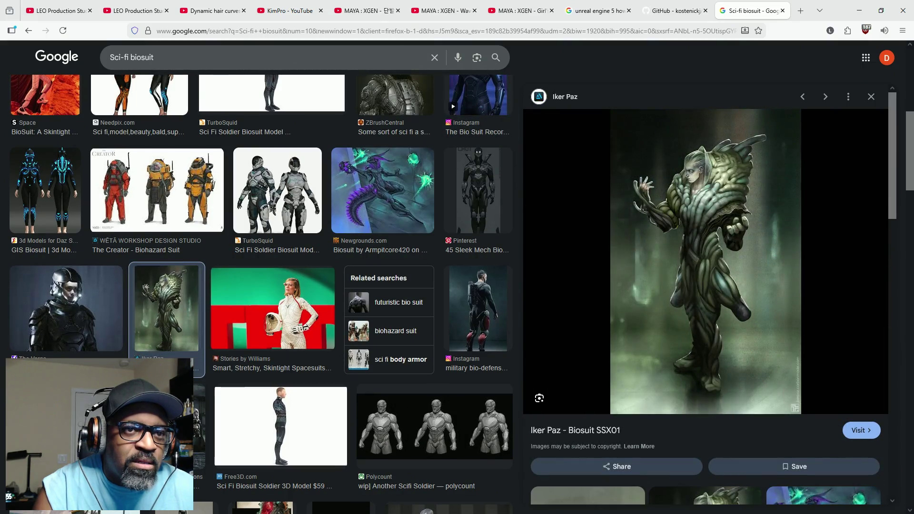
{"action": "left_click", "coordinate": [202, 410]}
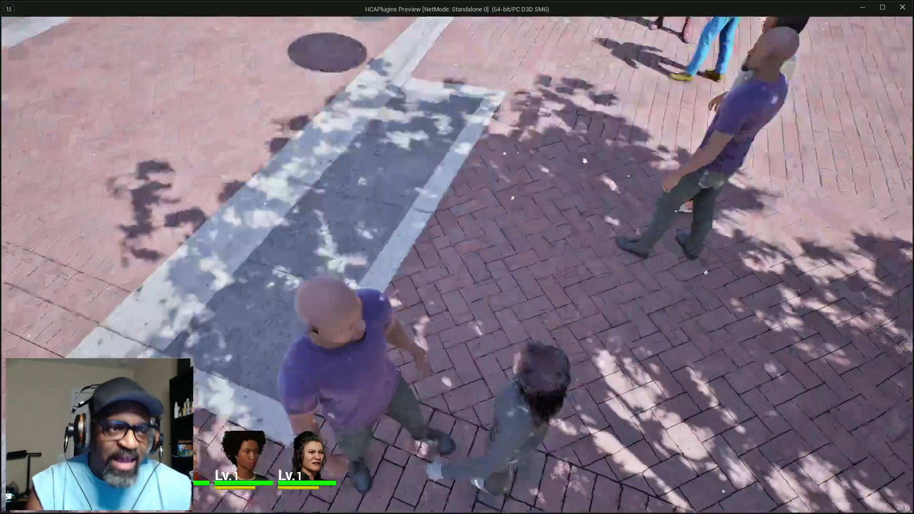
Step: Walk the player across the plaza past the villager group toward the street carts
{"action": "key", "text": "w"}
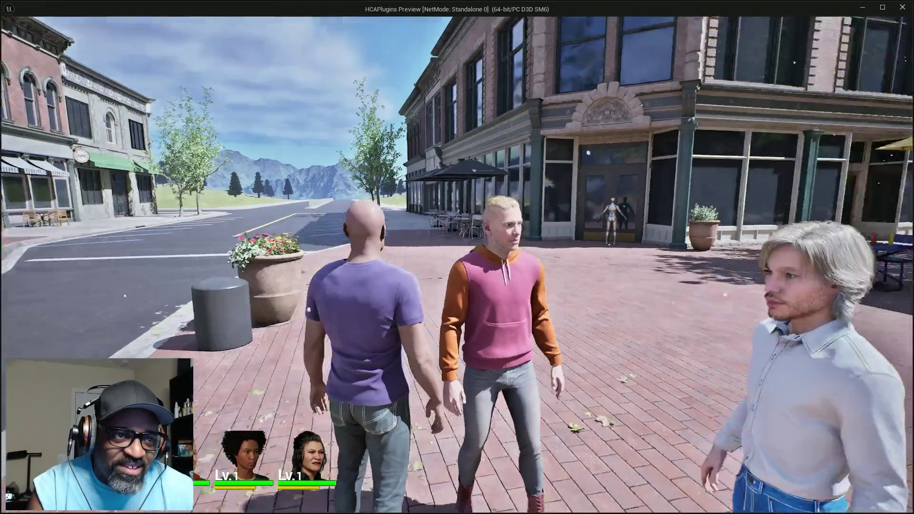
{"action": "key", "text": "w"}
{"action": "key", "text": "w"}
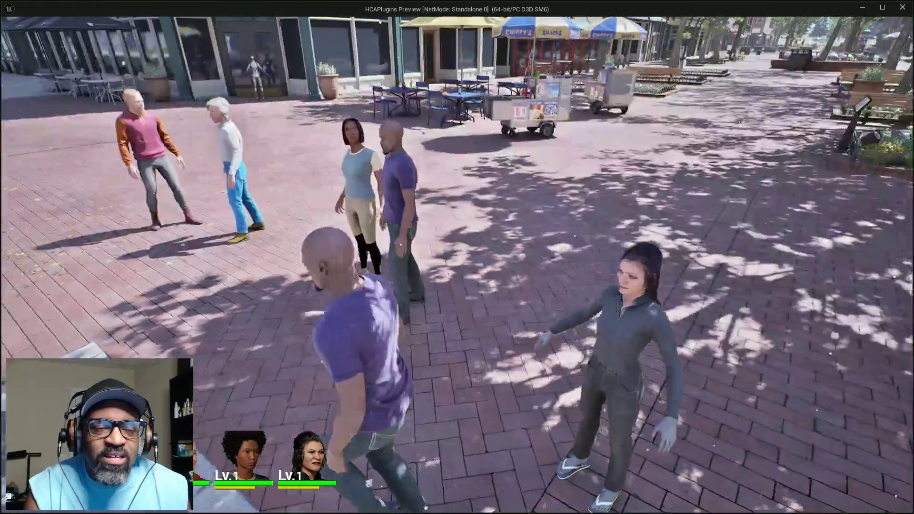
{"action": "key", "text": "w"}
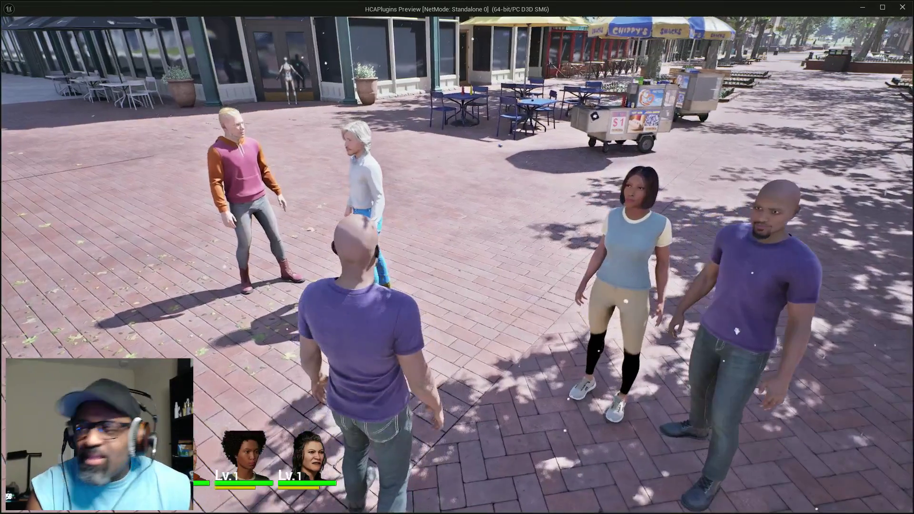
{"action": "key", "text": "w"}
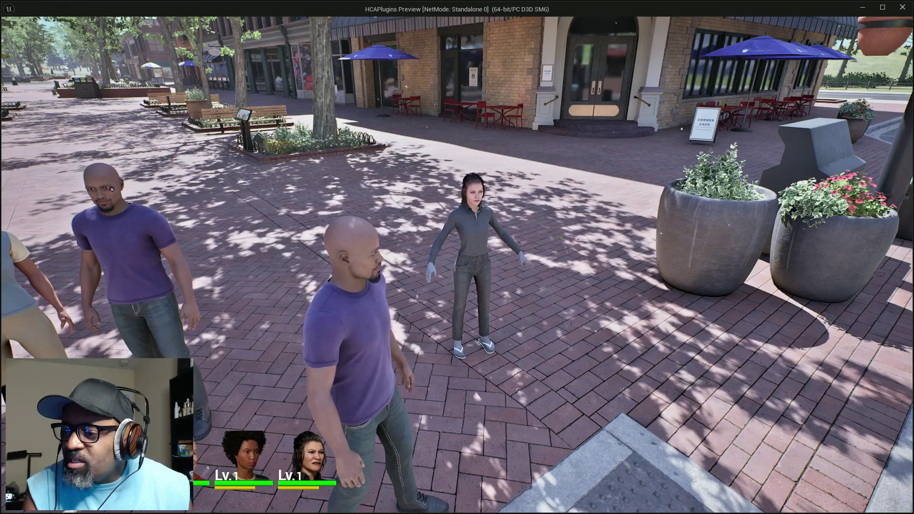
{"action": "key", "text": "w"}
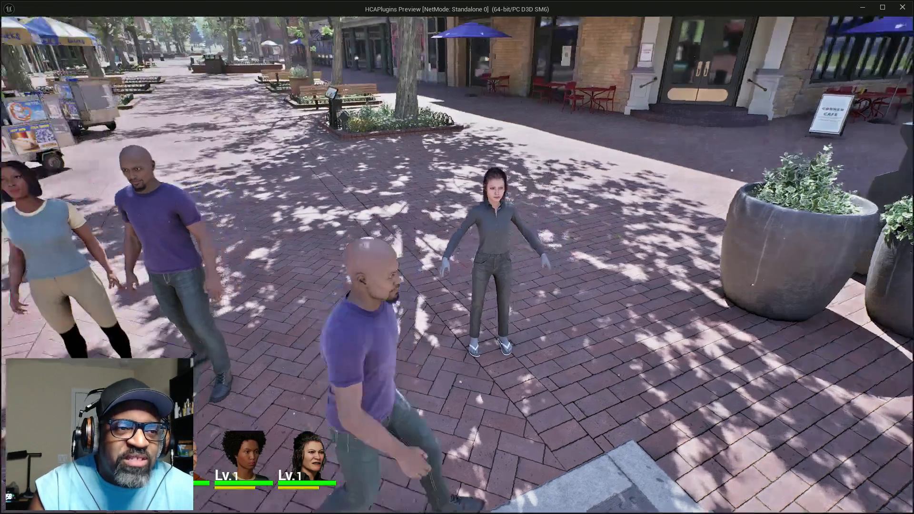
{"action": "key", "text": "w"}
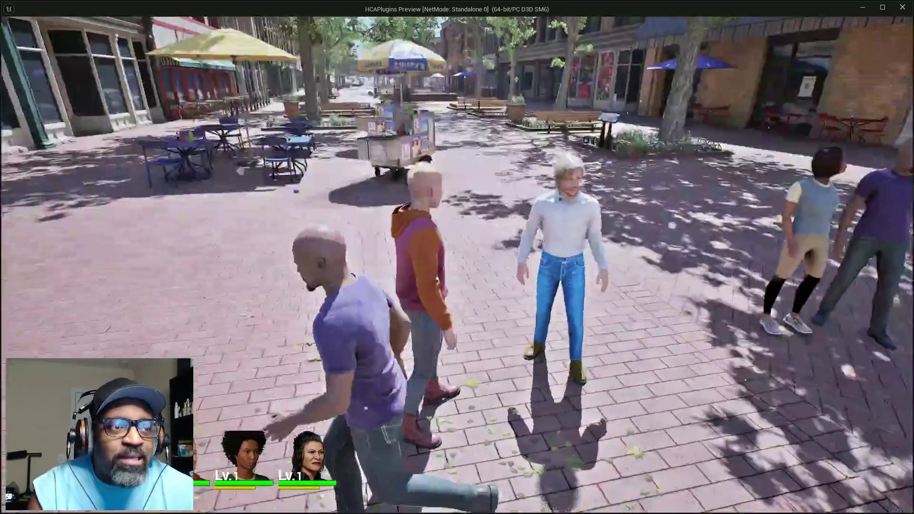
{"action": "key", "text": "w"}
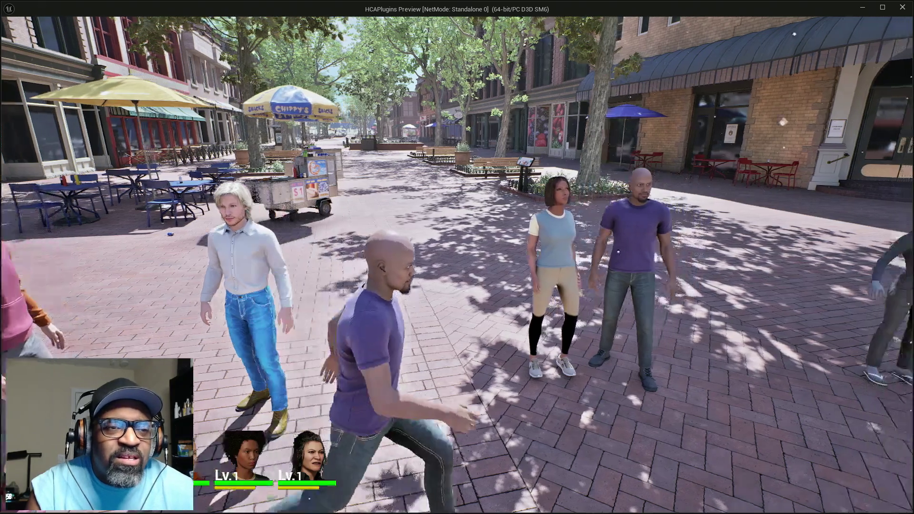
Step: Bring up the standalone preview showing two Lv.1 party portraits with health bars
{"action": "mouse_move", "coordinate": [457, 258]}
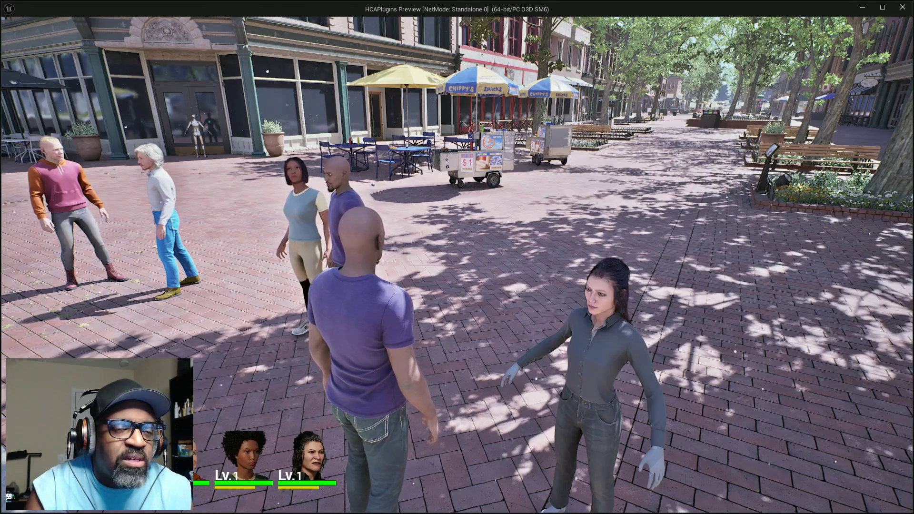
{"action": "key", "text": "w"}
{"action": "key", "text": "w"}
{"action": "key", "text": "w"}
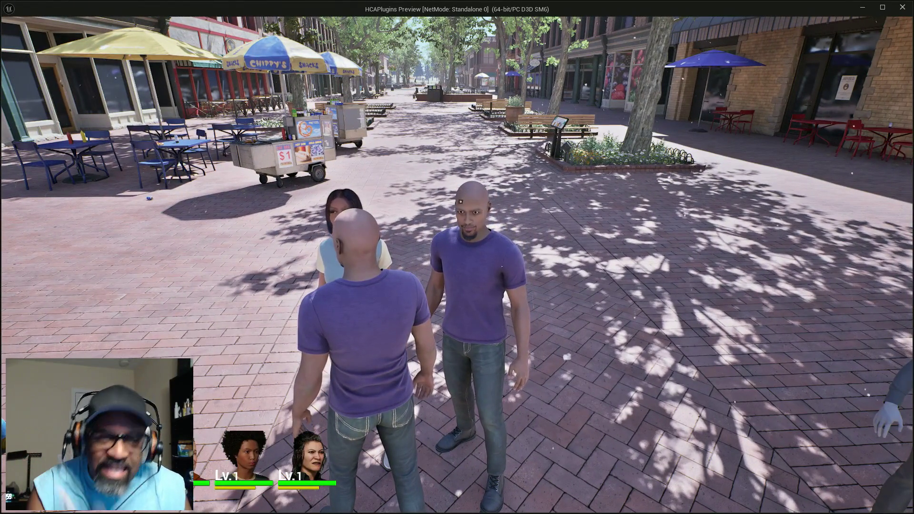
{"action": "key", "text": "d"}
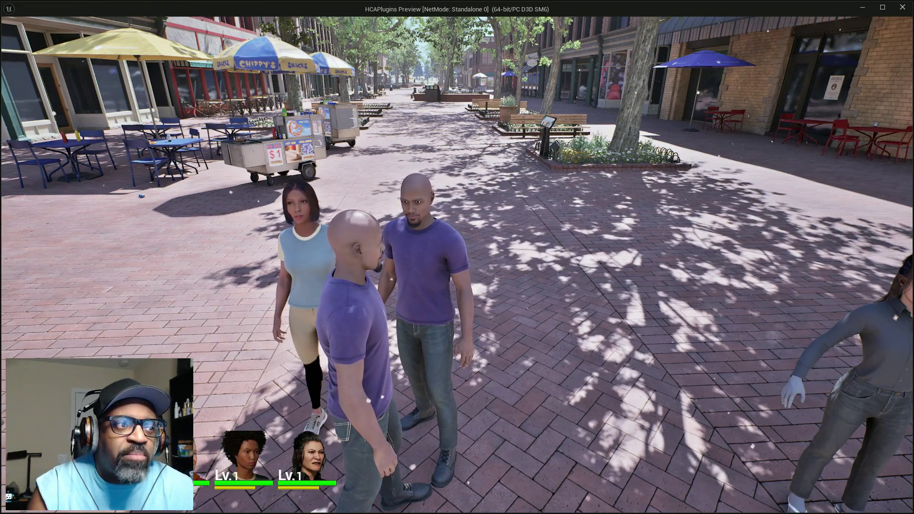
{"action": "key", "text": "s"}
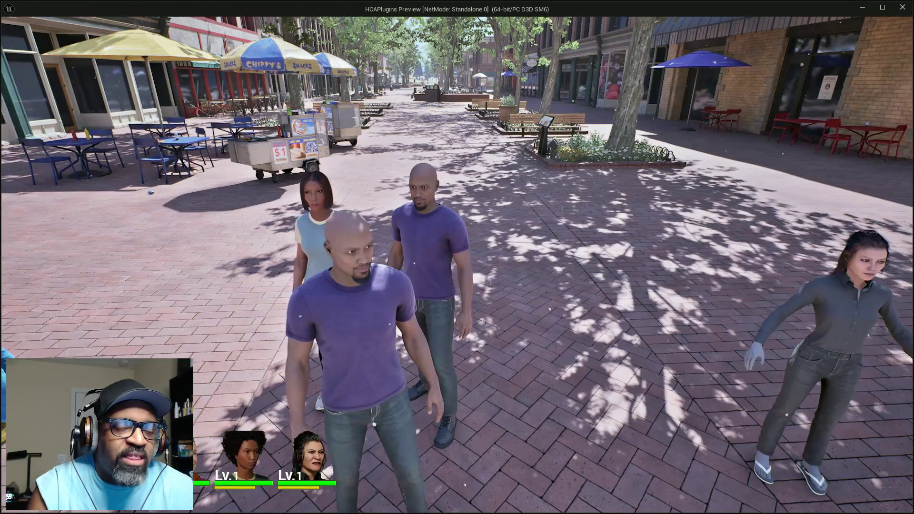
{"action": "key", "text": "w"}
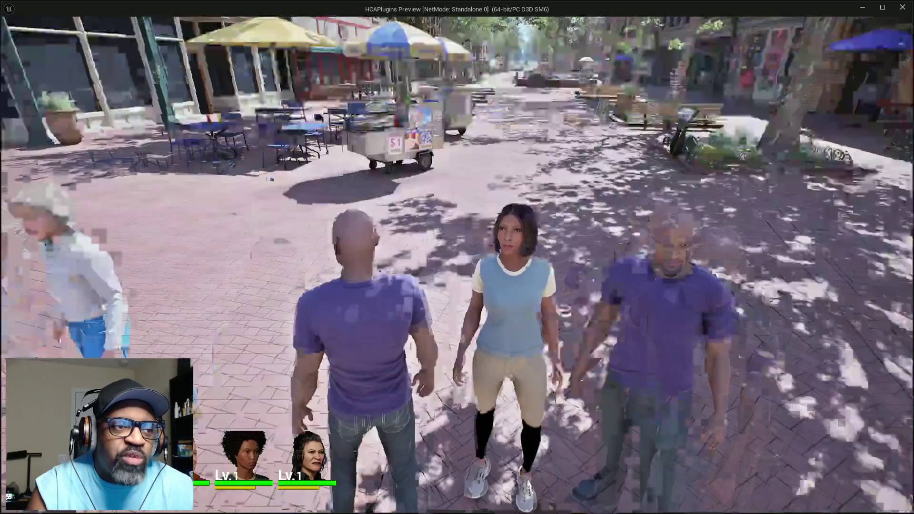
{"action": "key", "text": "w"}
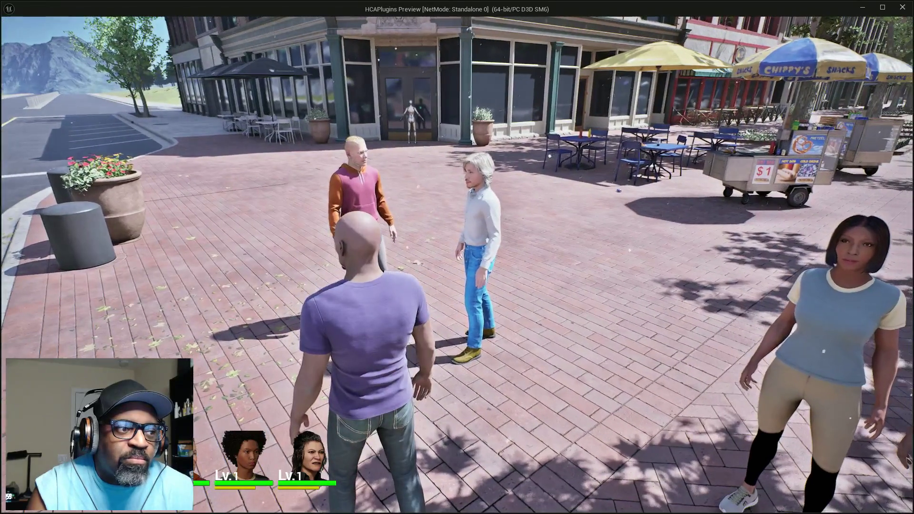
{"action": "key", "text": "w"}
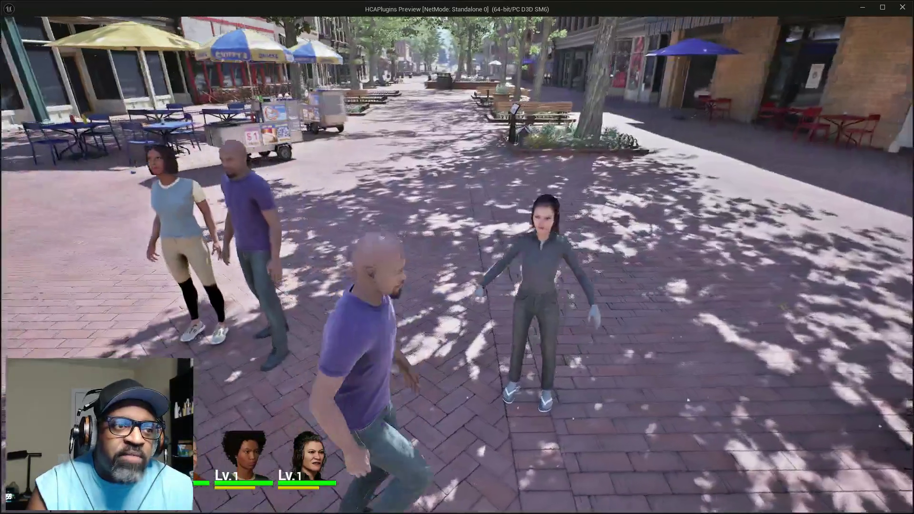
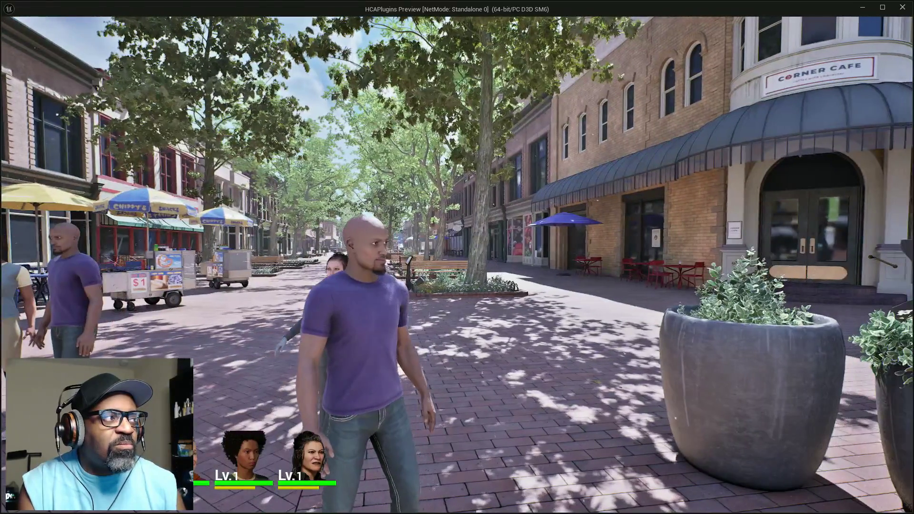
Step: Walk the player character across the street, then bring up the SimpleGroomExporter GitHub page
{"action": "key", "text": "w"}
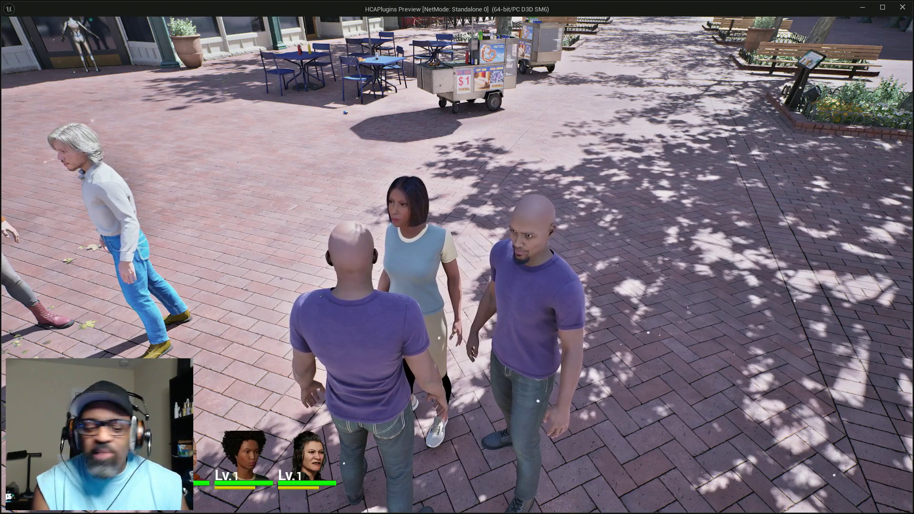
{"action": "key", "text": "alt+Tab"}
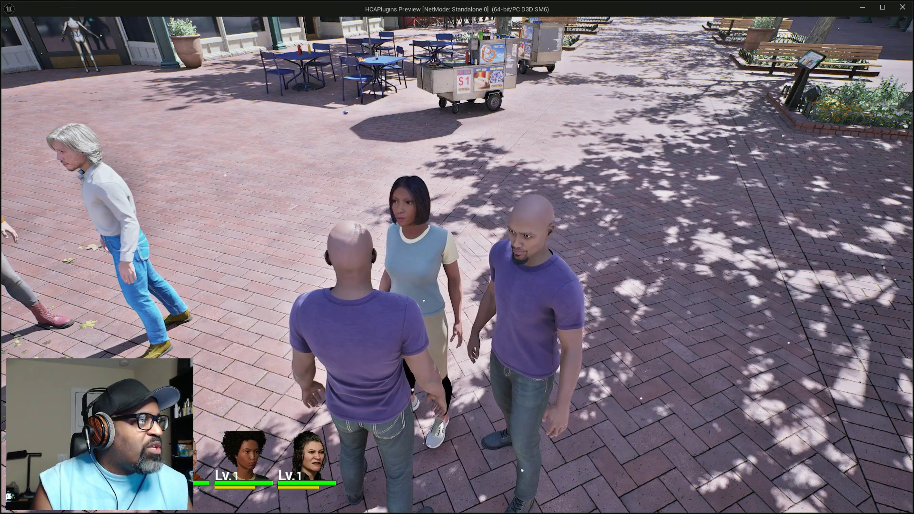
{"action": "key", "text": "alt+Tab"}
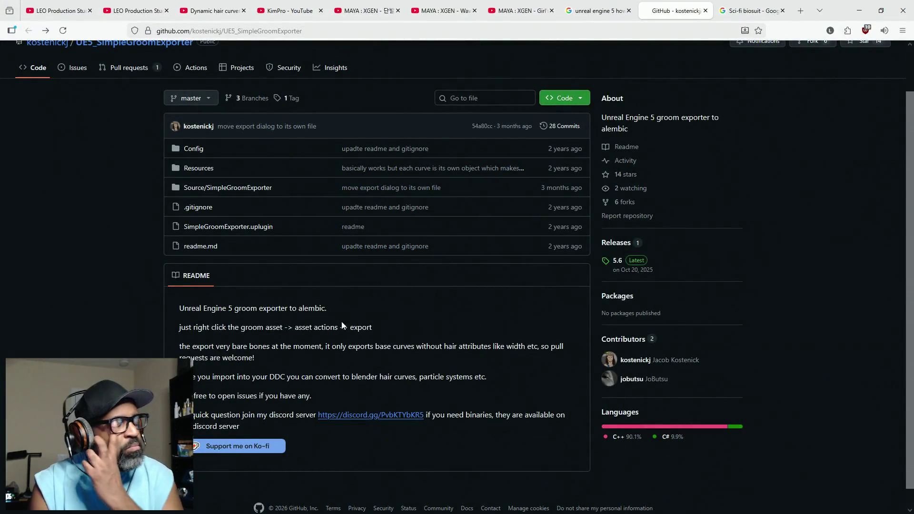
Step: Highlight the README line about Unreal Engine 5, then leave the browser for Maya
{"action": "left_click_drag", "start_coordinate": [233, 310], "coordinate": [178, 311]}
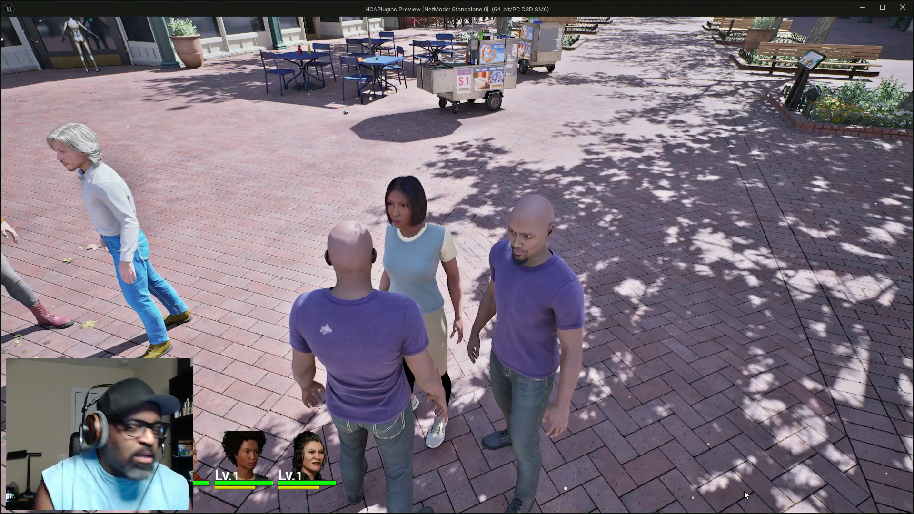
{"action": "key", "text": "super"}
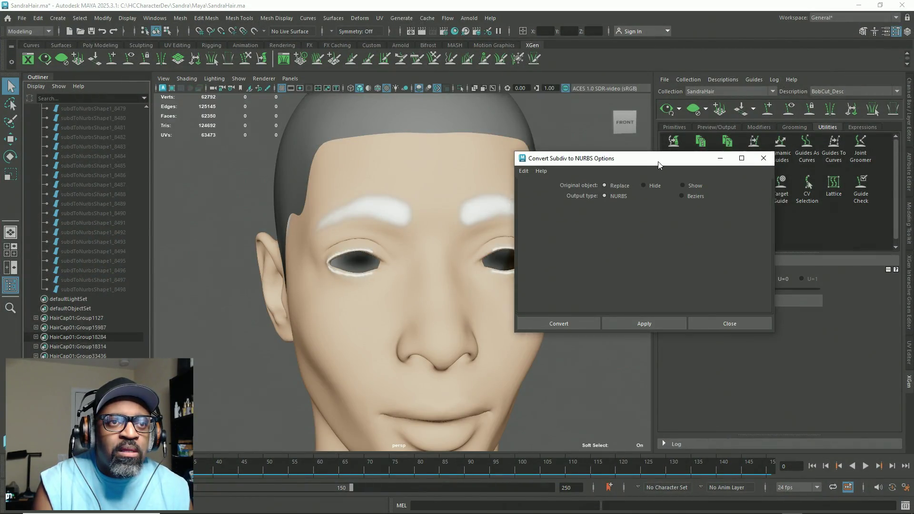
Step: Uncheck Delete Curves in the Curves To Guides options and bring up BobCut_Desc's Add Modifier choices
{"action": "left_click_drag", "start_coordinate": [722, 156], "coordinate": [494, 260]}
{"action": "left_click", "coordinate": [698, 213]}
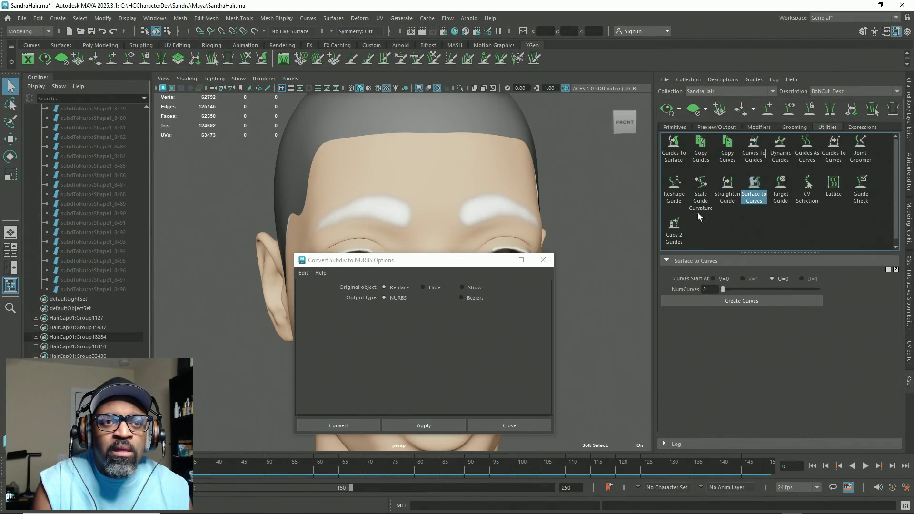
{"action": "left_click", "coordinate": [761, 200]}
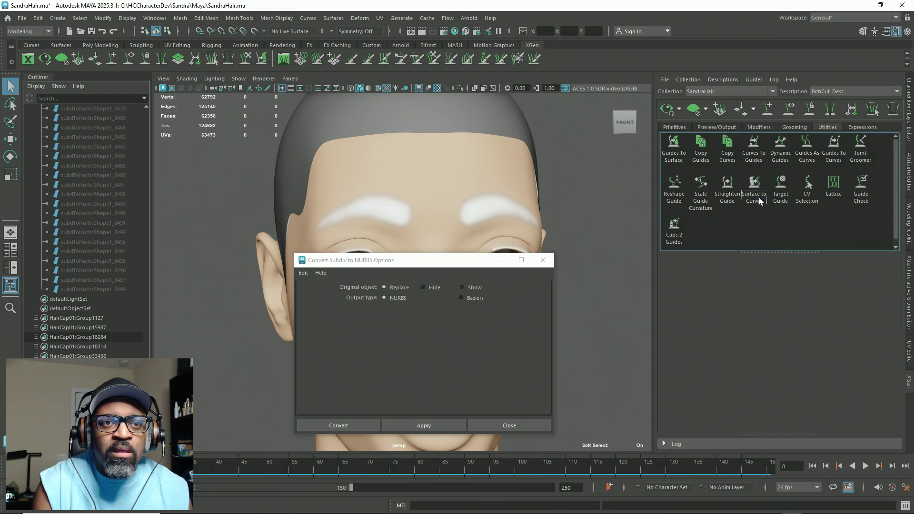
{"action": "left_click", "coordinate": [762, 149]}
{"action": "left_click", "coordinate": [727, 326]}
{"action": "left_click", "coordinate": [727, 327]}
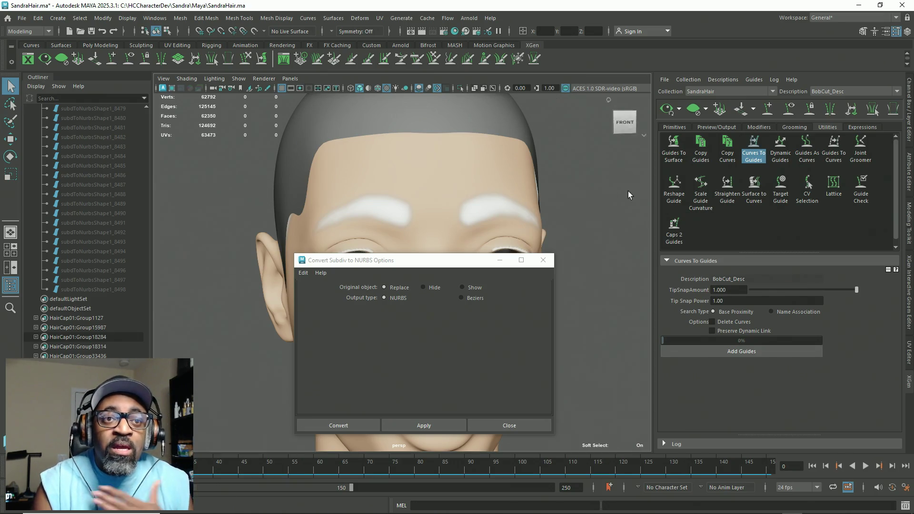
{"action": "left_click", "coordinate": [759, 127]}
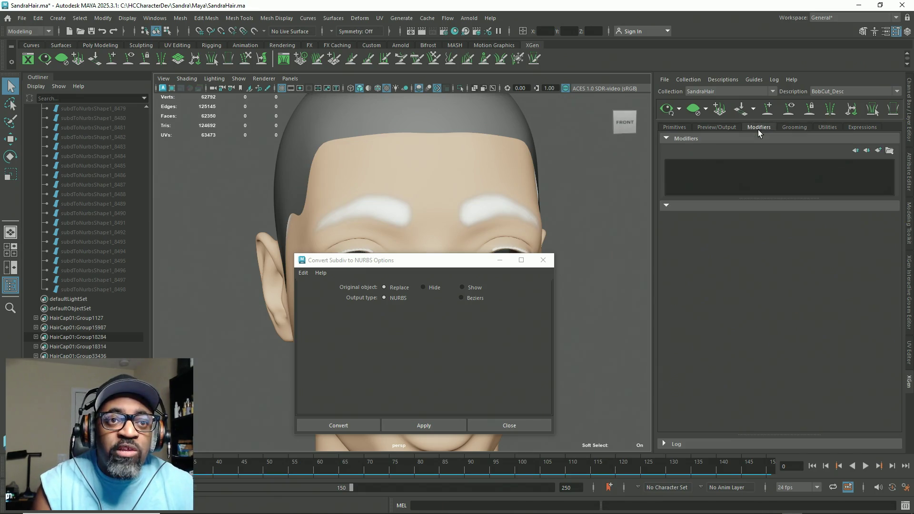
{"action": "left_click", "coordinate": [876, 151]}
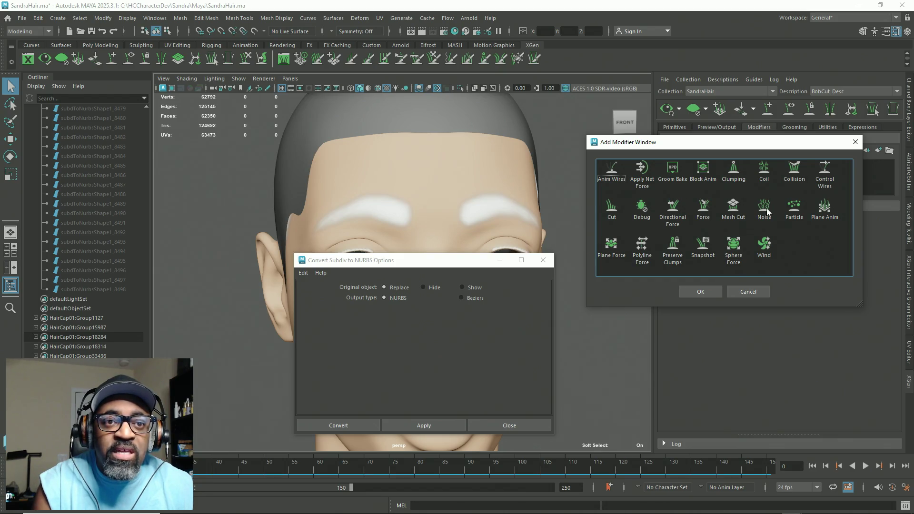
Step: Compare the Clumping, Noise, Cut and Coil modifiers, then close the window without adding any
{"action": "left_click", "coordinate": [735, 174]}
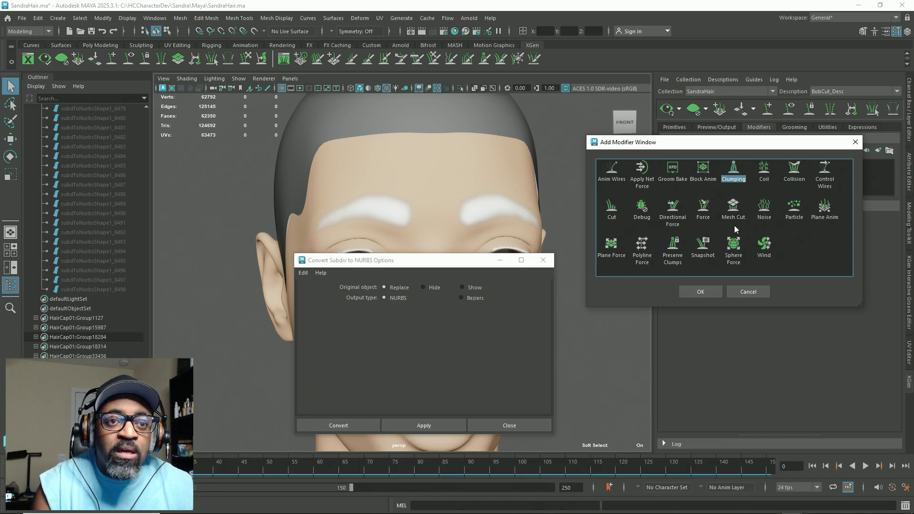
{"action": "left_click", "coordinate": [765, 212]}
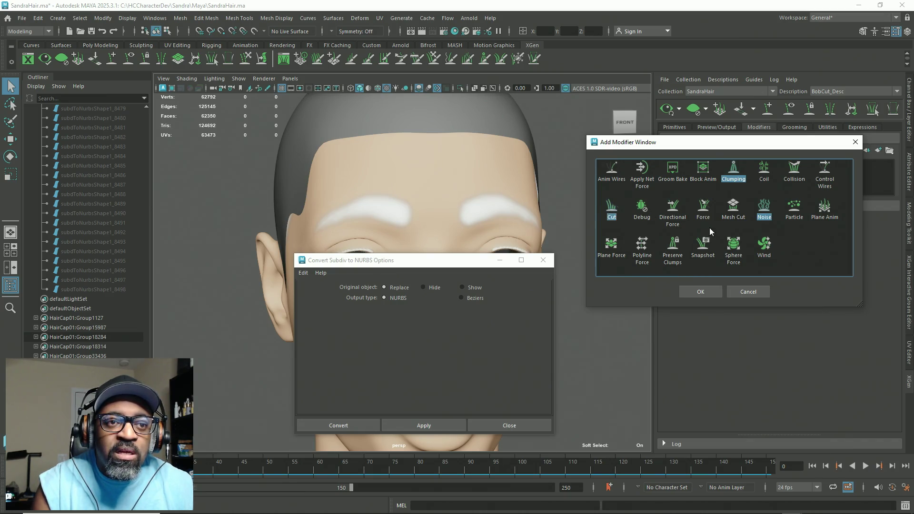
{"action": "left_click", "coordinate": [765, 176]}
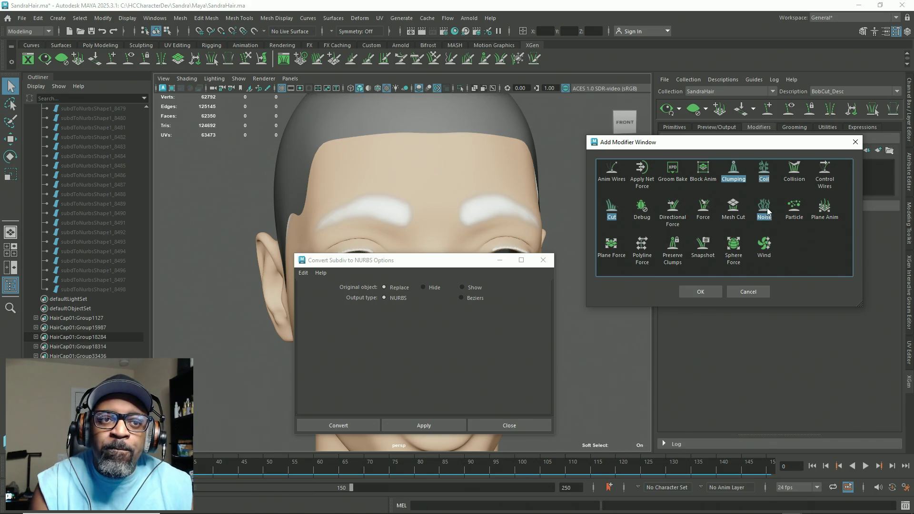
{"action": "left_click", "coordinate": [763, 179], "text": "ctrl"}
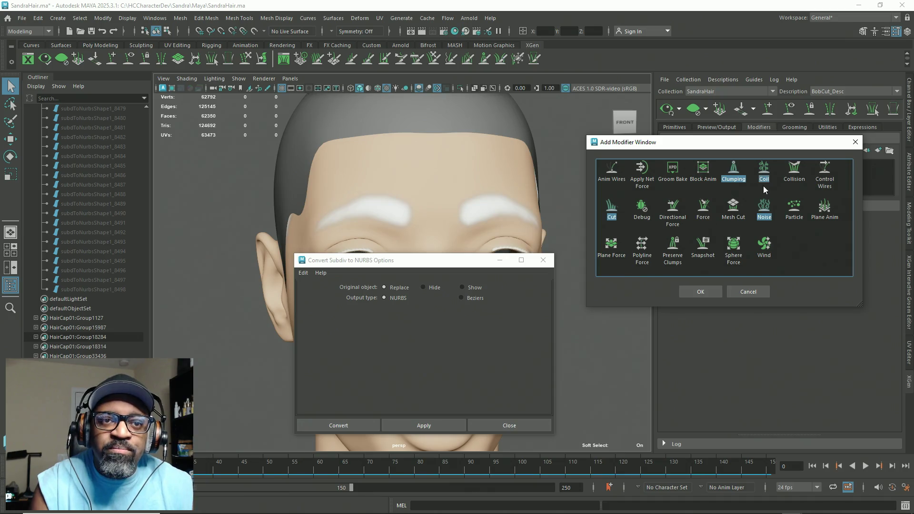
{"action": "left_click", "coordinate": [765, 216], "text": "ctrl"}
{"action": "left_click", "coordinate": [734, 175], "text": "ctrl"}
{"action": "left_click", "coordinate": [612, 216], "text": "ctrl"}
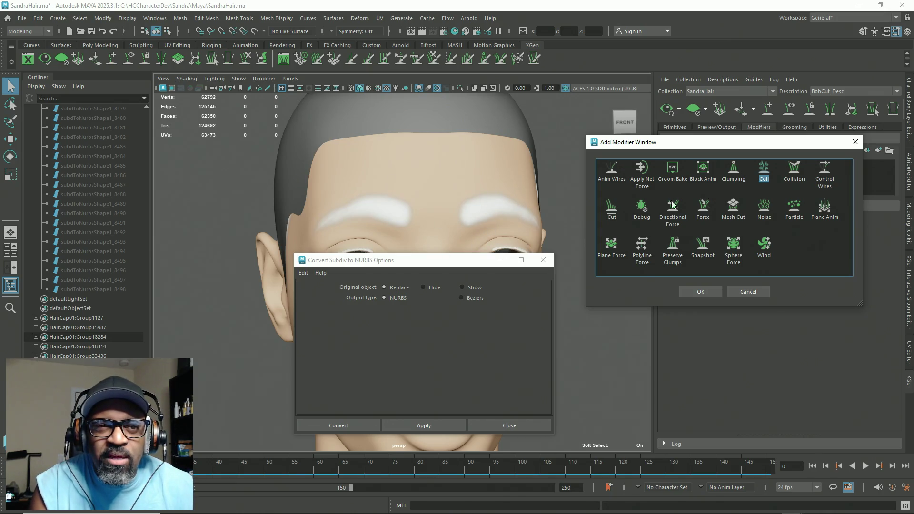
{"action": "left_click", "coordinate": [856, 141]}
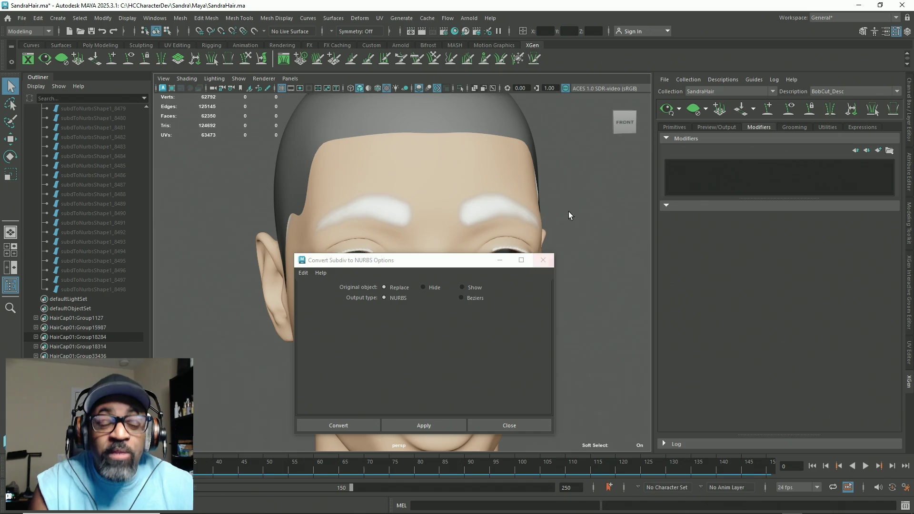
Step: Close the subdiv-to-NURBS options and switch from Maya back to the HCAPlugins Unreal Editor
{"action": "left_click", "coordinate": [543, 259]}
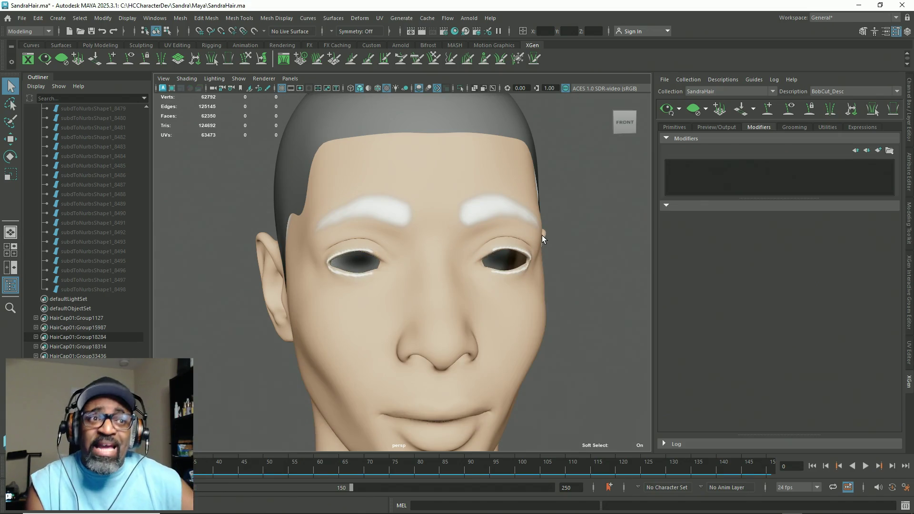
{"action": "key", "text": "alt+Tab"}
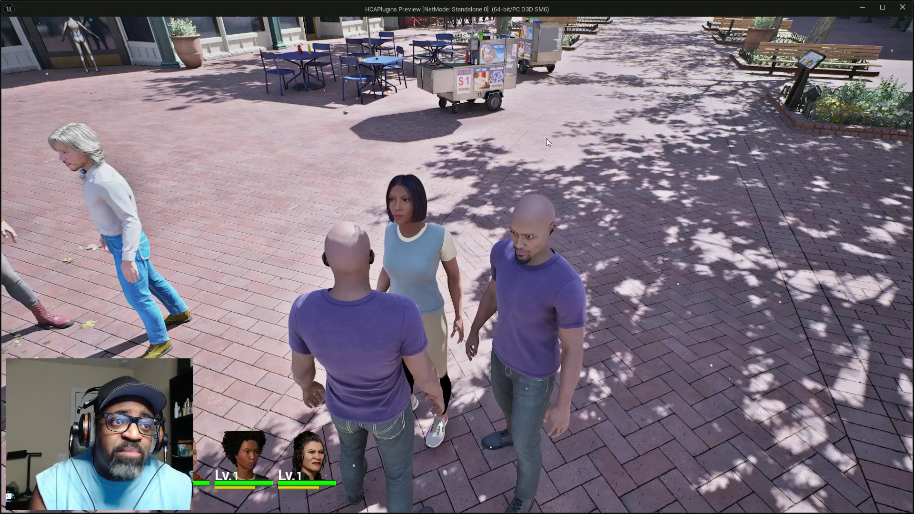
{"action": "left_click", "coordinate": [478, 119]}
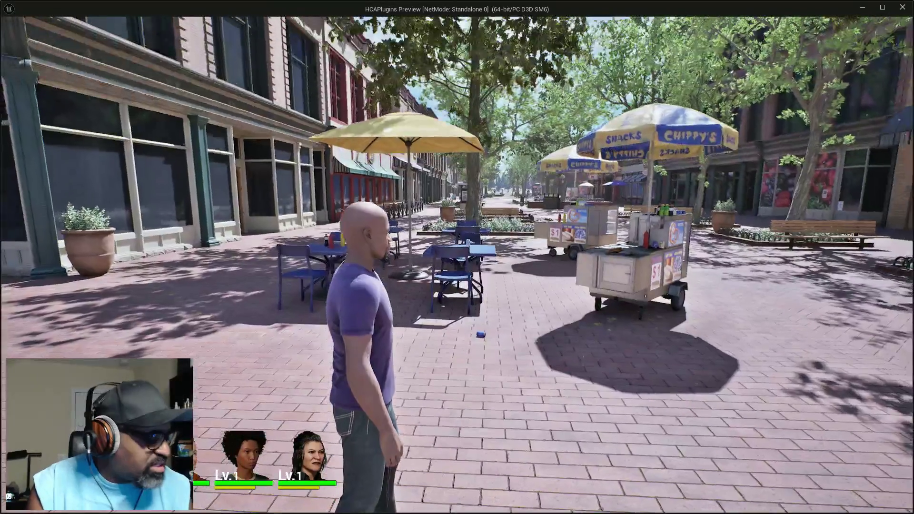
{"action": "key", "text": "alt+Tab"}
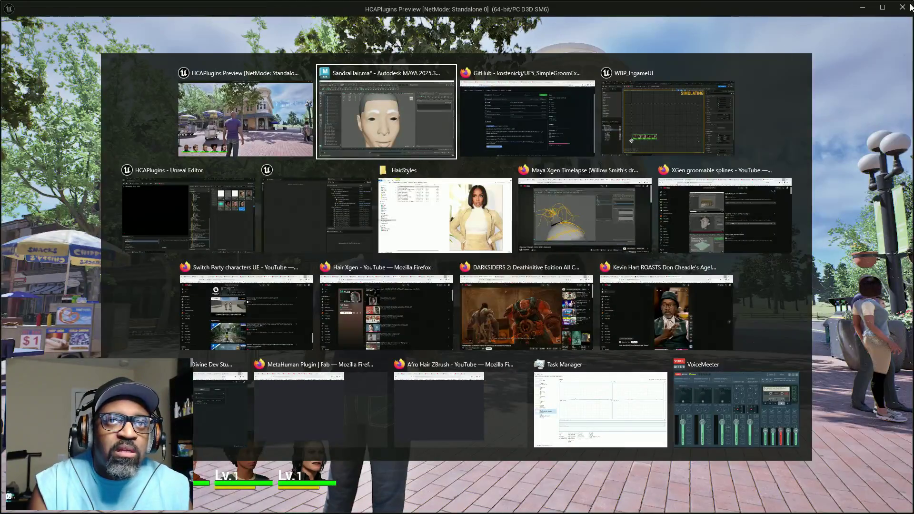
{"action": "key", "text": "alt+Tab"}
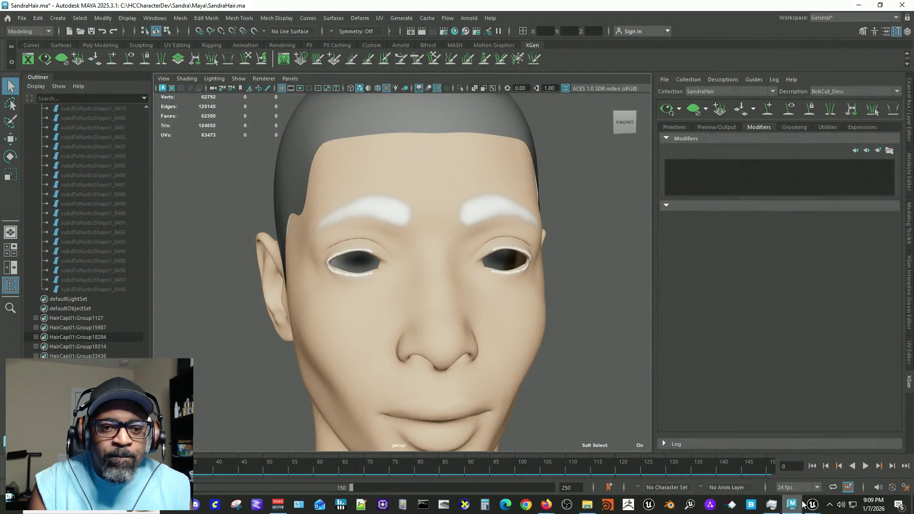
{"action": "mouse_move", "coordinate": [813, 504]}
{"action": "left_click", "coordinate": [749, 475]}
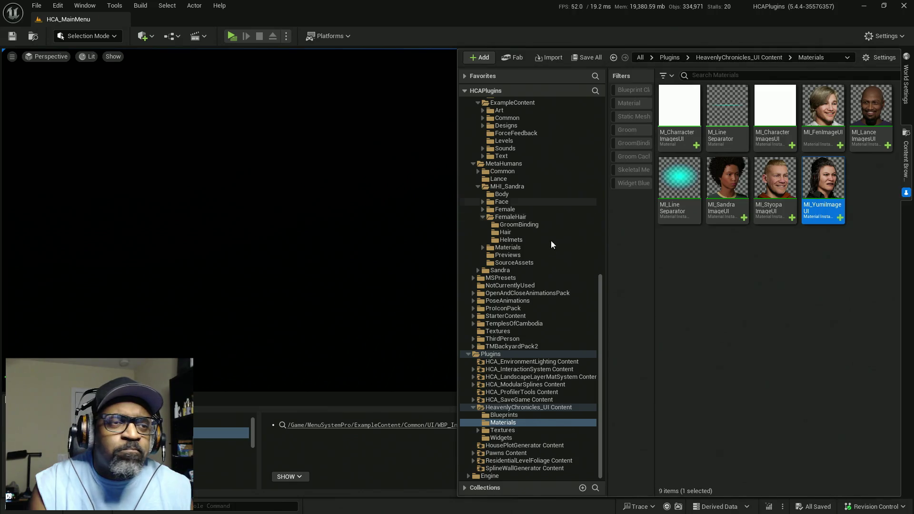
Step: Filter the top-level Content folder to Level assets only, listing maps like EmptyLevel and Favela
{"action": "left_click_drag", "start_coordinate": [599, 318], "coordinate": [598, 178]}
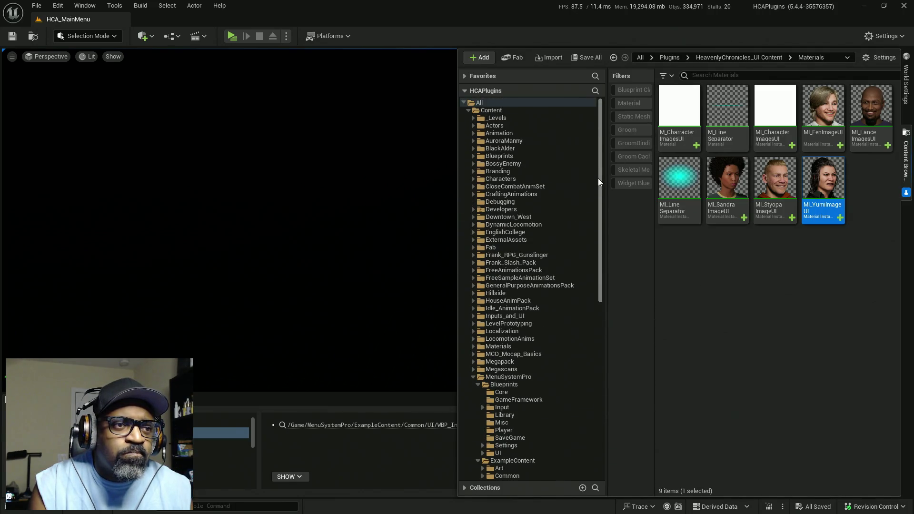
{"action": "left_click", "coordinate": [494, 111]}
{"action": "left_click", "coordinate": [664, 75]}
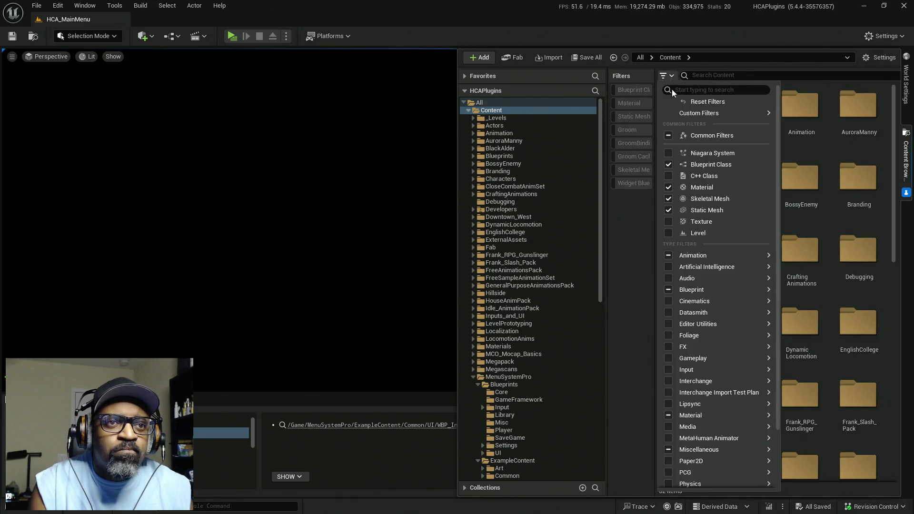
{"action": "left_click", "coordinate": [698, 234]}
{"action": "left_click", "coordinate": [636, 286]}
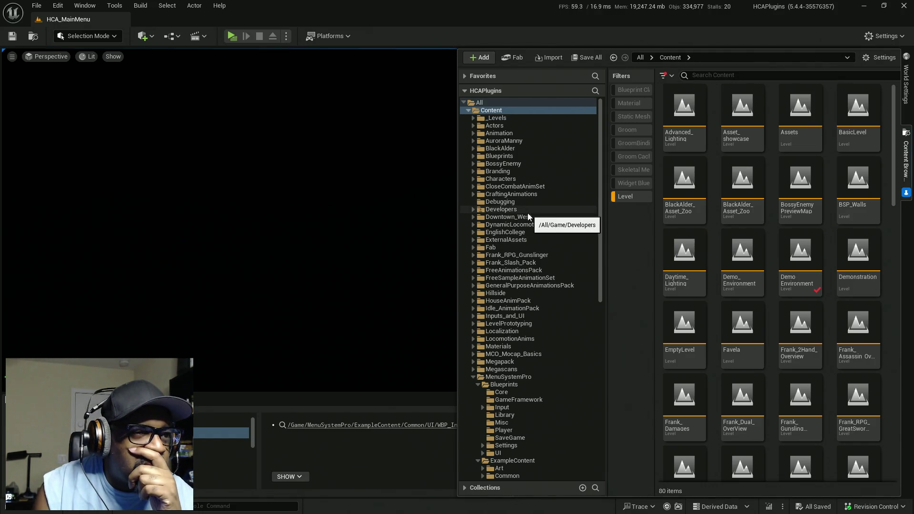
Step: Load the RnD_Level map from the Developers folder and hide the Content Browser drawer
{"action": "left_click", "coordinate": [498, 212]}
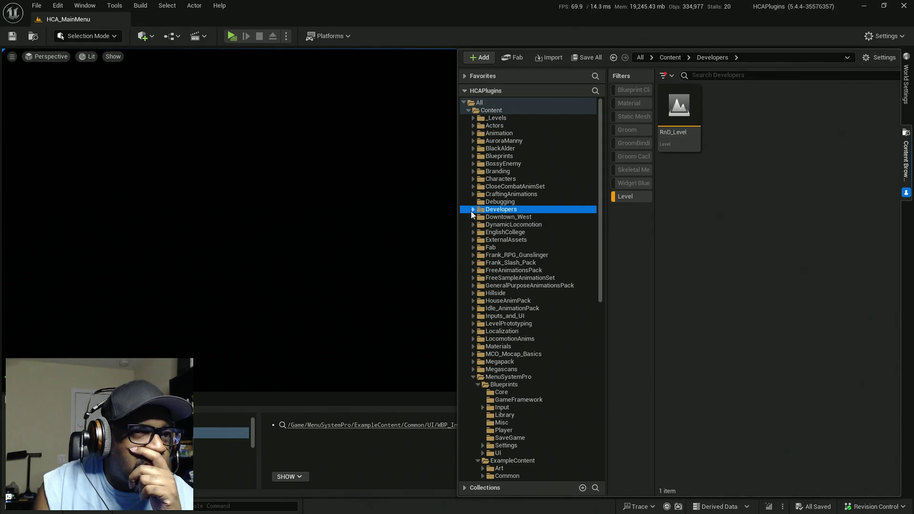
{"action": "left_click", "coordinate": [681, 119]}
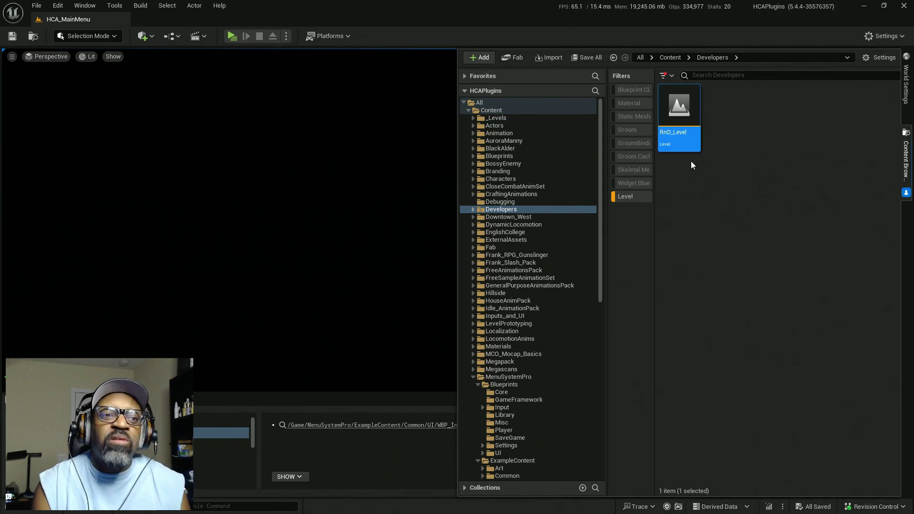
{"action": "double_click", "coordinate": [681, 118]}
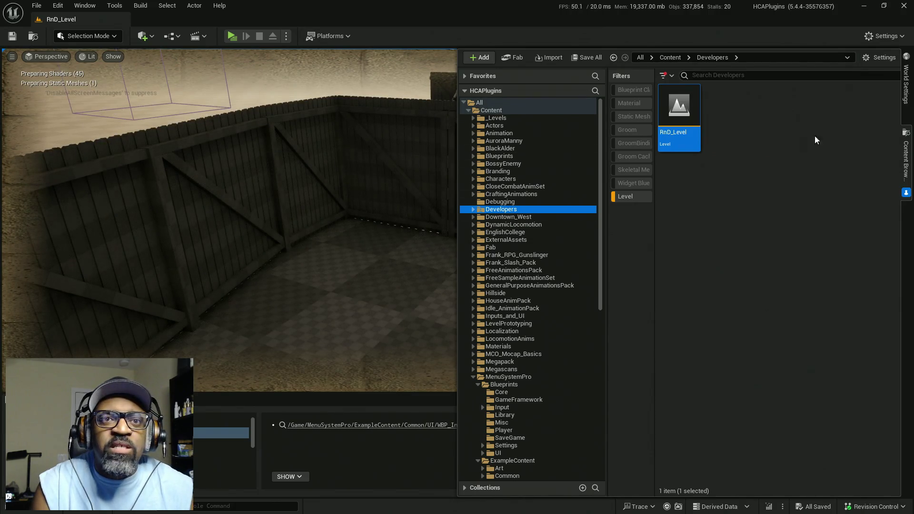
{"action": "left_click", "coordinate": [379, 459]}
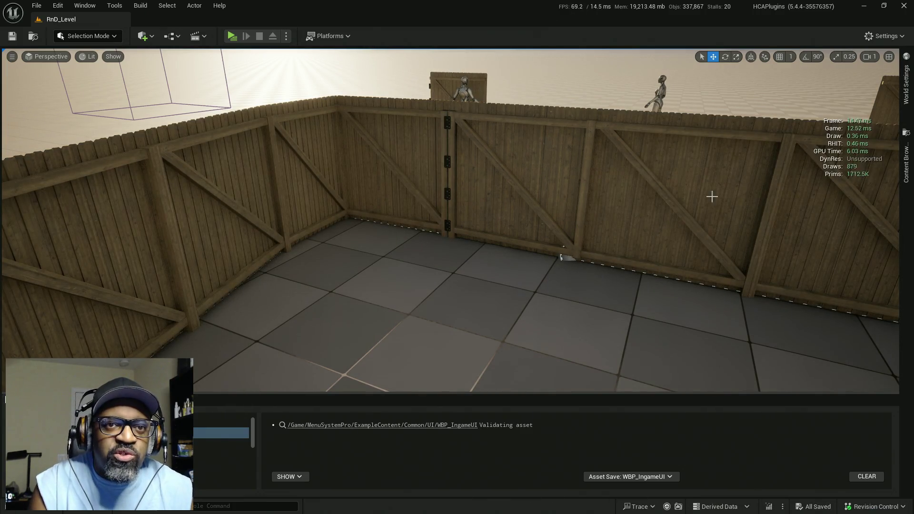
{"action": "left_click", "coordinate": [288, 37]}
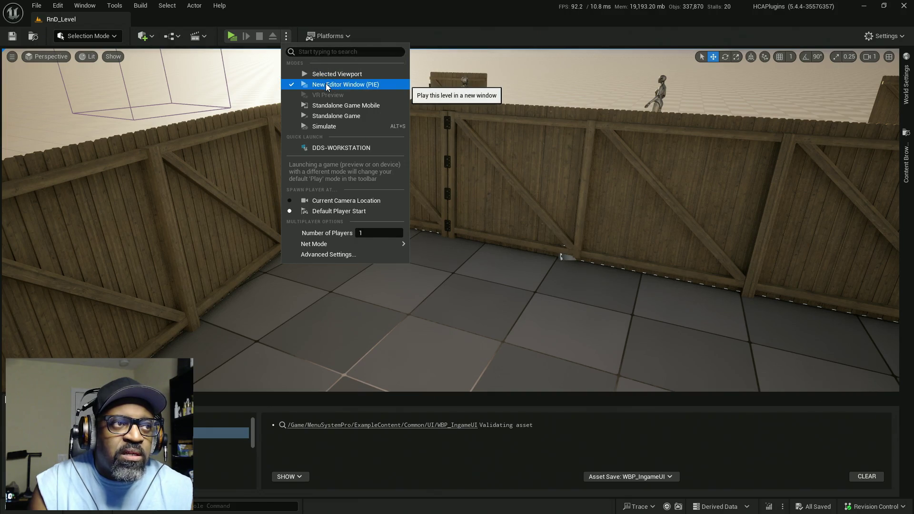
Step: Play RnD_Level in a New Editor Window, then close that game window
{"action": "left_click", "coordinate": [234, 36]}
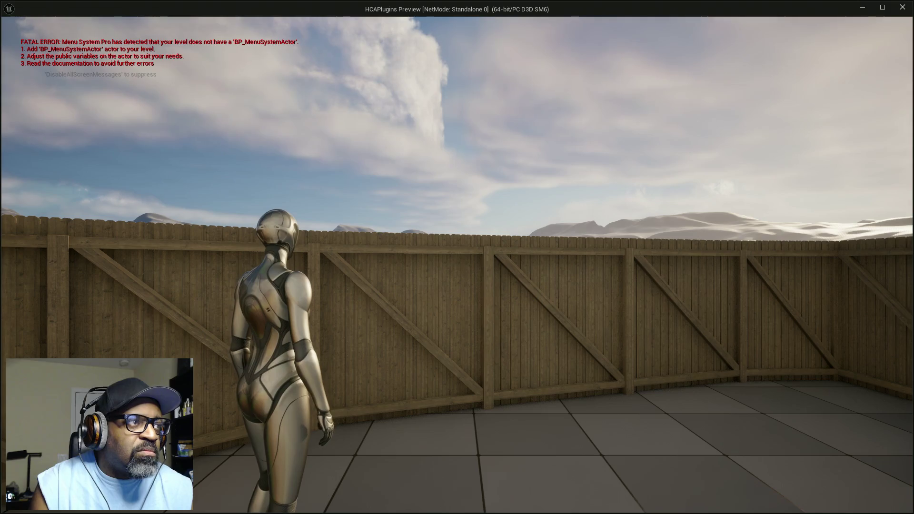
{"action": "key", "text": "alt+Tab"}
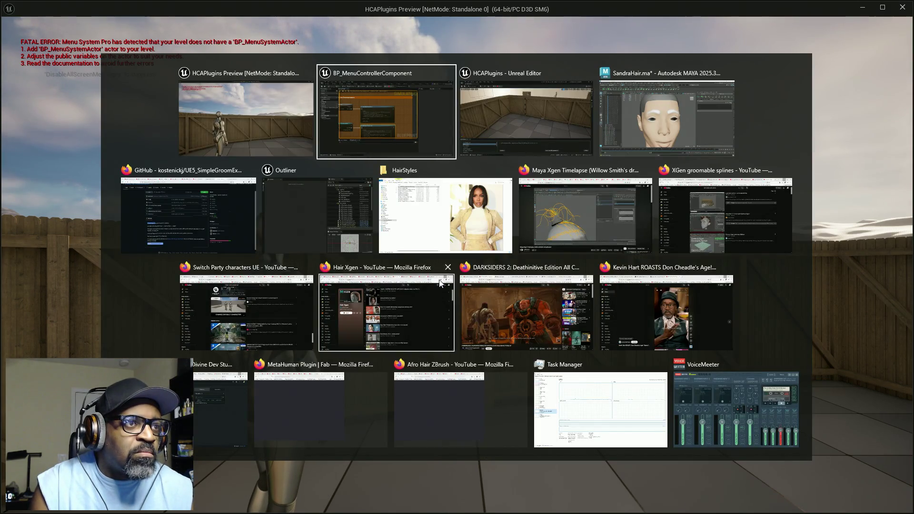
{"action": "left_click", "coordinate": [273, 101]}
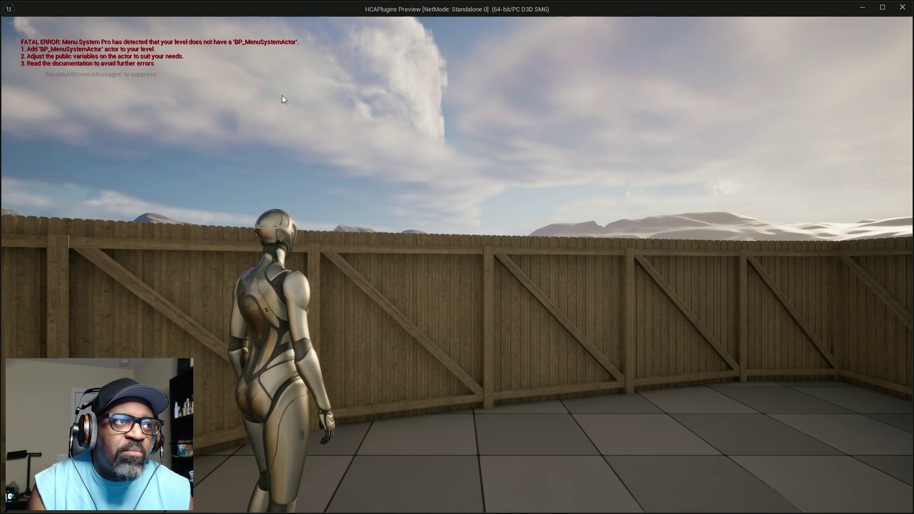
{"action": "left_click", "coordinate": [903, 7]}
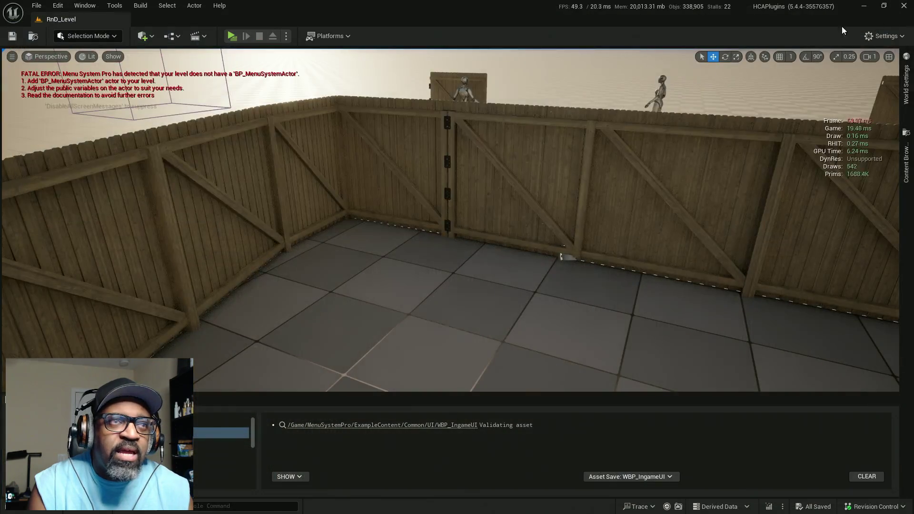
Step: Play the level in the editor viewport, stop it with Esc, and fly the camera toward the floor
{"action": "left_click", "coordinate": [287, 36]}
{"action": "left_click", "coordinate": [336, 74]}
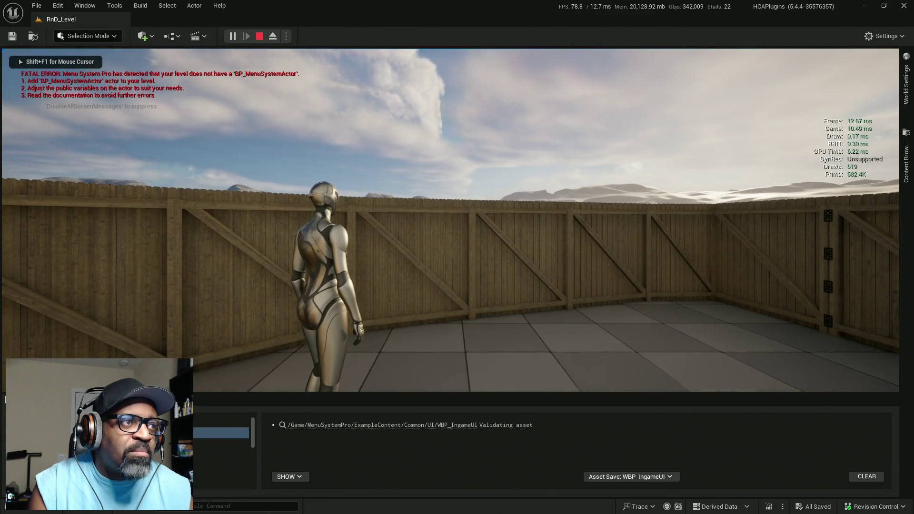
{"action": "key", "text": "Escape"}
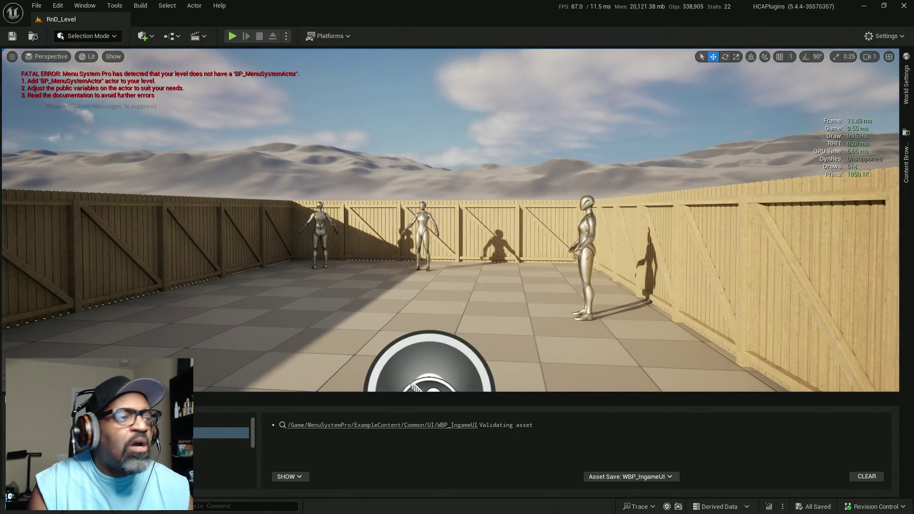
{"action": "mouse_move", "coordinate": [353, 200]}
{"action": "left_mouse_down"}
{"action": "mouse_move", "coordinate": [166, 101]}
{"action": "mouse_move", "coordinate": [166, 76]}
{"action": "mouse_move", "coordinate": [166, 129]}
{"action": "mouse_move", "coordinate": [128, 114]}
{"action": "mouse_move", "coordinate": [121, 121]}
{"action": "mouse_move", "coordinate": [152, 113]}
{"action": "left_mouse_up"}
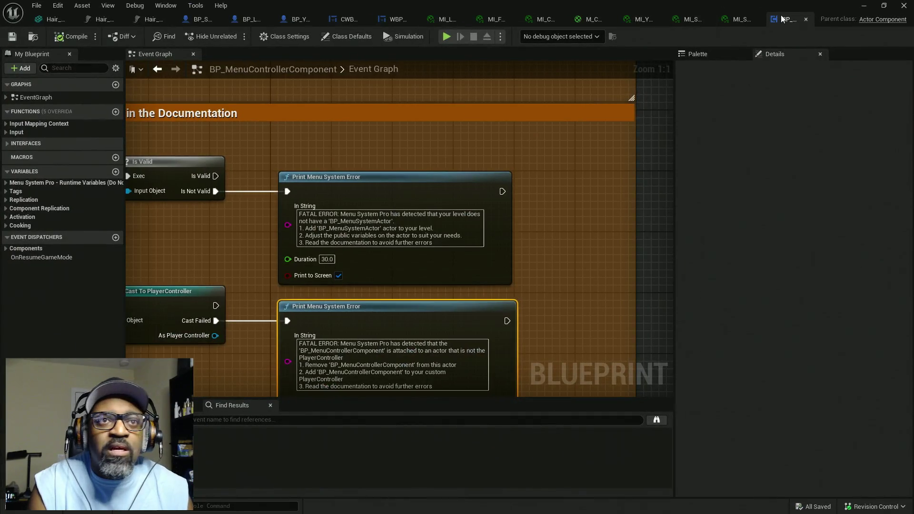
Step: Inspect the validity checks and Print Menu System Error nodes, selecting the Cast To PlayerController node
{"action": "scroll", "coordinate": [361, 136], "scroll_direction": "down", "scroll_amount": 7}
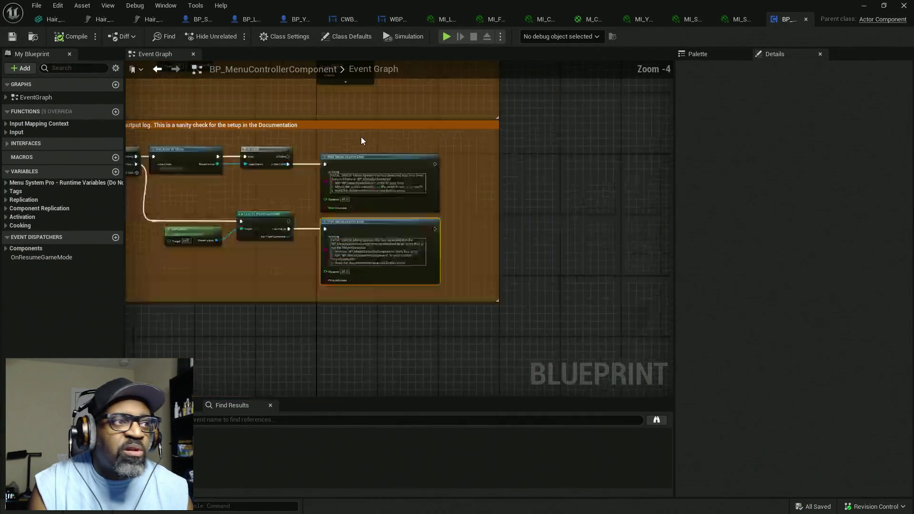
{"action": "scroll", "coordinate": [378, 193], "scroll_direction": "up", "scroll_amount": 7}
{"action": "scroll", "coordinate": [483, 160], "scroll_direction": "down", "scroll_amount": 1}
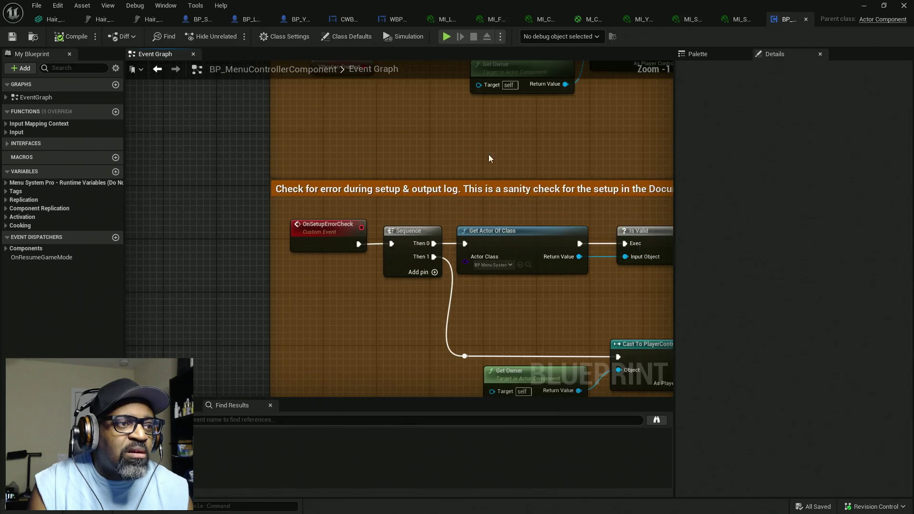
{"action": "left_click_drag", "start_coordinate": [504, 147], "coordinate": [392, 102]}
{"action": "mouse_move", "coordinate": [395, 240]}
{"action": "left_mouse_down"}
{"action": "mouse_move", "coordinate": [381, 215]}
{"action": "mouse_move", "coordinate": [355, 216]}
{"action": "left_mouse_up"}
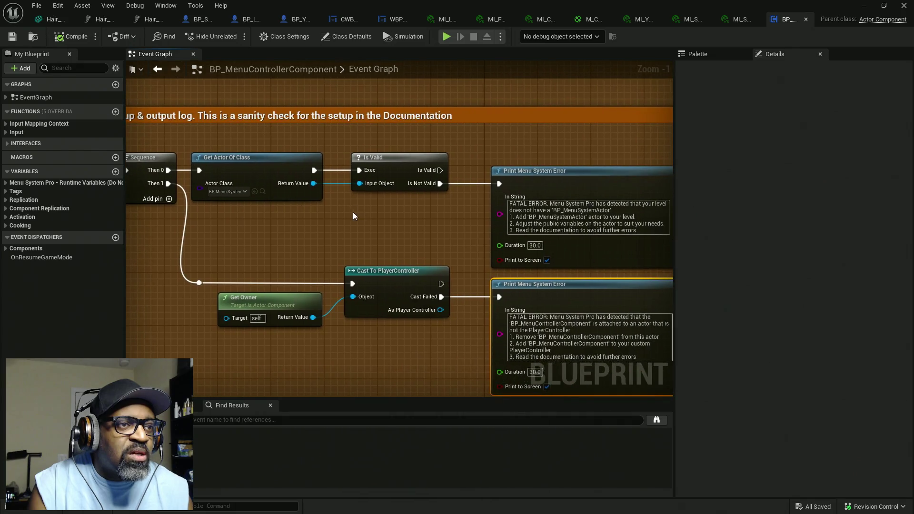
{"action": "mouse_move", "coordinate": [413, 207]}
{"action": "left_mouse_down"}
{"action": "mouse_move", "coordinate": [330, 184]}
{"action": "mouse_move", "coordinate": [386, 178]}
{"action": "left_mouse_up"}
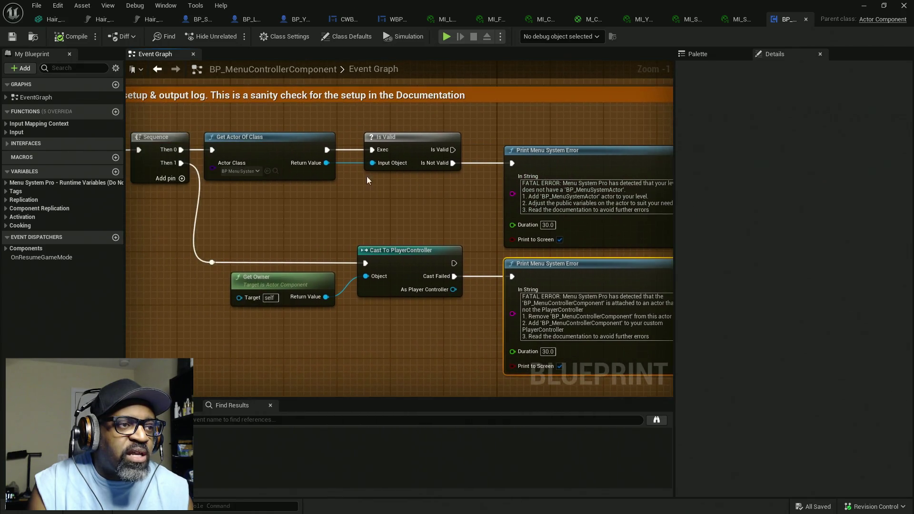
{"action": "mouse_move", "coordinate": [307, 186]}
{"action": "left_mouse_down"}
{"action": "mouse_move", "coordinate": [320, 164]}
{"action": "mouse_move", "coordinate": [324, 172]}
{"action": "mouse_move", "coordinate": [305, 110]}
{"action": "mouse_move", "coordinate": [379, 154]}
{"action": "mouse_move", "coordinate": [378, 170]}
{"action": "left_mouse_up"}
{"action": "left_click_drag", "start_coordinate": [344, 198], "coordinate": [257, 198]}
{"action": "left_click", "coordinate": [414, 199]}
{"action": "mouse_move", "coordinate": [414, 200]}
{"action": "left_mouse_down"}
{"action": "mouse_move", "coordinate": [286, 174]}
{"action": "mouse_move", "coordinate": [403, 205]}
{"action": "mouse_move", "coordinate": [348, 201]}
{"action": "mouse_move", "coordinate": [388, 228]}
{"action": "mouse_move", "coordinate": [398, 249]}
{"action": "left_mouse_up"}
{"action": "scroll", "coordinate": [370, 178], "scroll_direction": "down", "scroll_amount": 8}
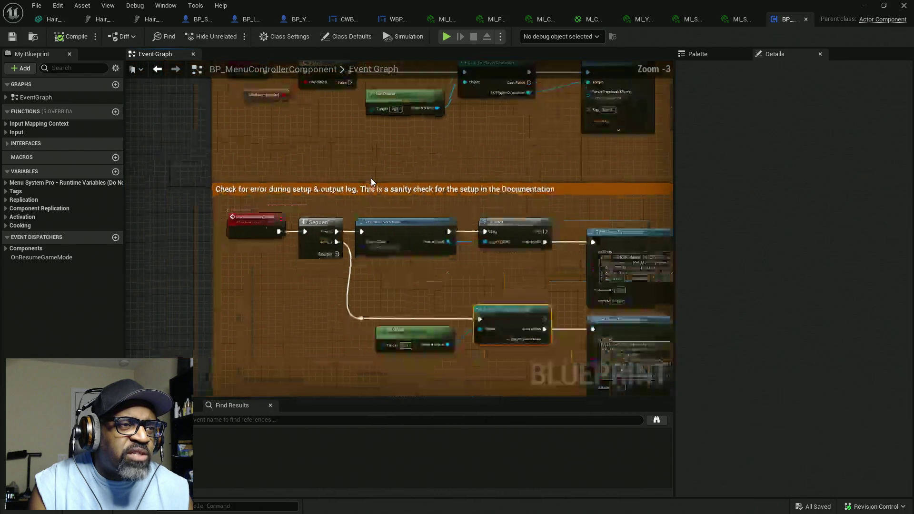
{"action": "scroll", "coordinate": [357, 164], "scroll_direction": "up", "scroll_amount": 6}
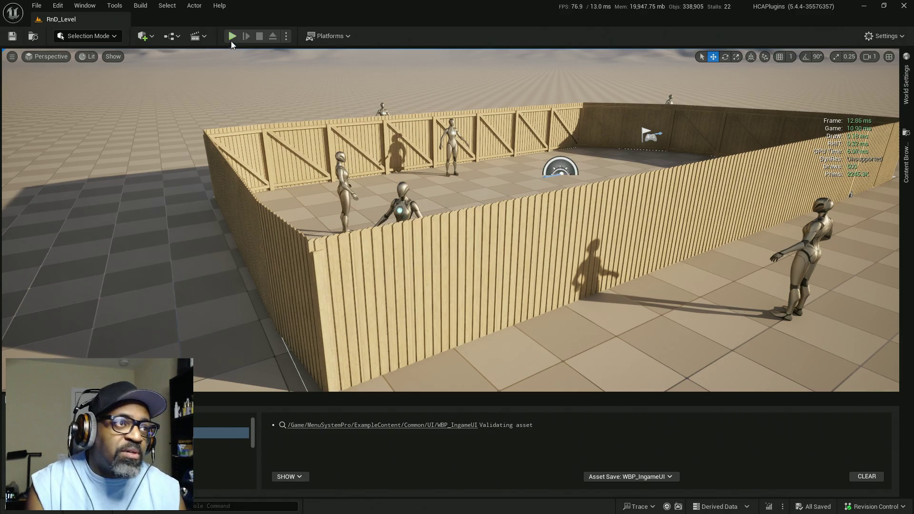
Step: Play RnD_Level with Alt+P, read the missing BP_MenuSystemActor error, and stop with Esc
{"action": "key", "text": "alt+p"}
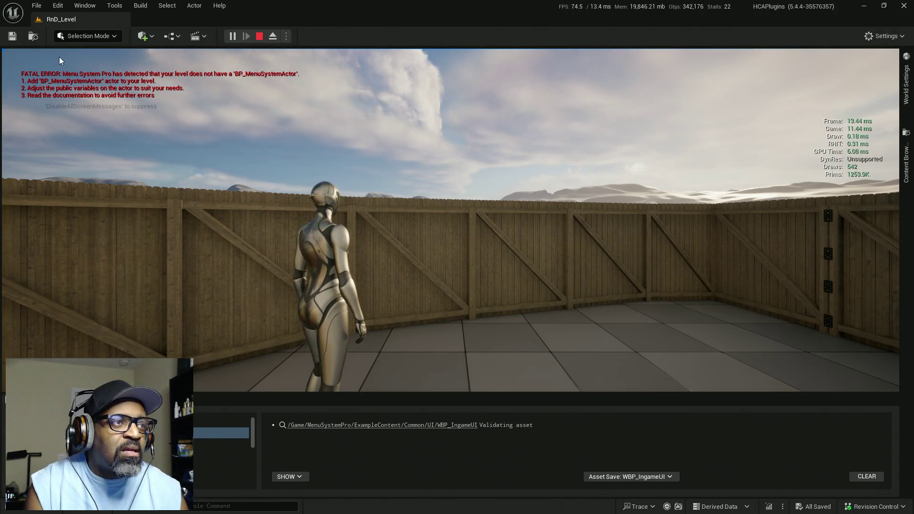
{"action": "key", "text": "Escape"}
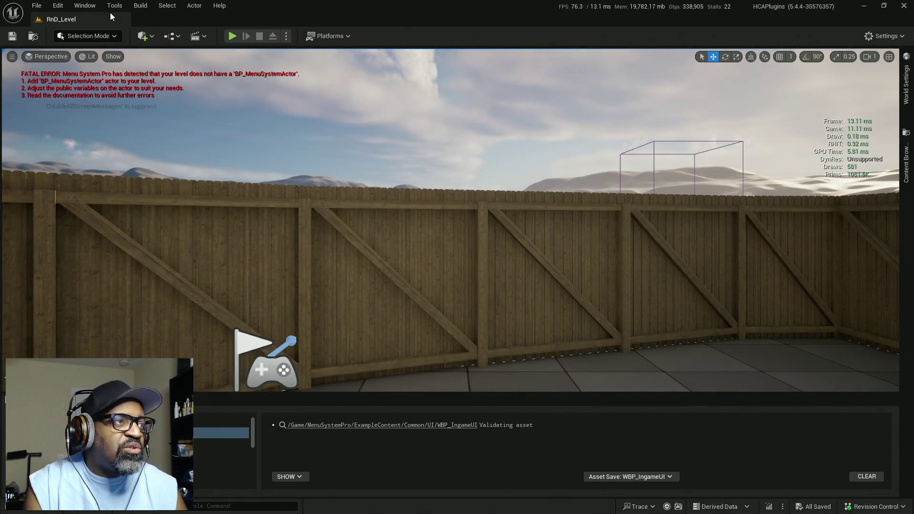
{"action": "left_click", "coordinate": [58, 7]}
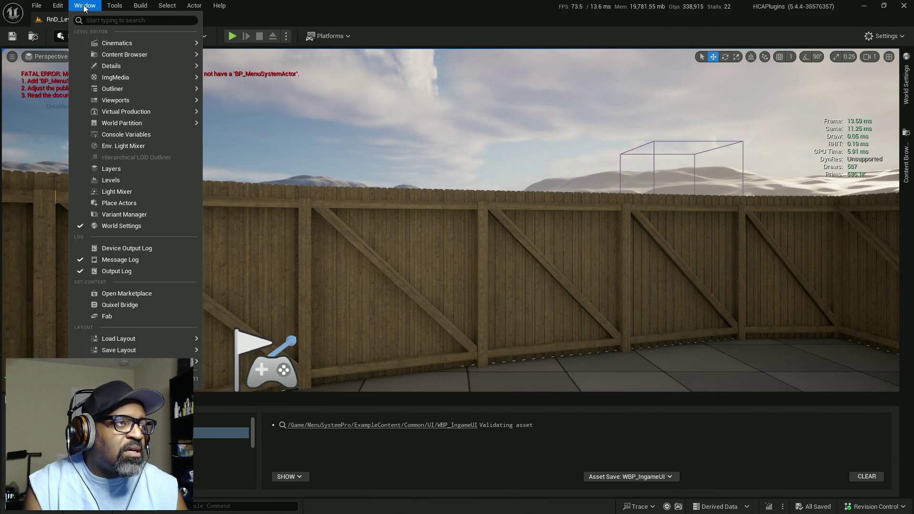
{"action": "mouse_move", "coordinate": [40, 9]}
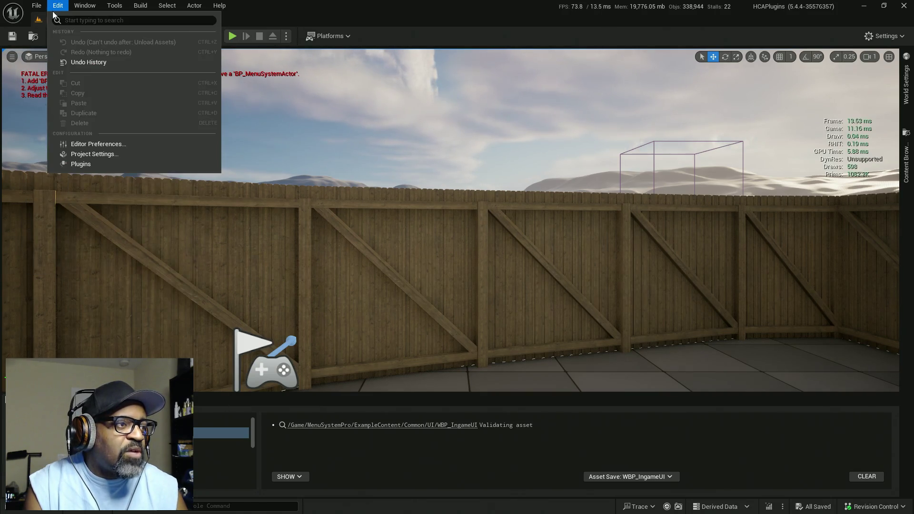
Step: Open HC_GameInstance from the Game Instance Class under Project Settings > Maps & Modes
{"action": "left_click", "coordinate": [91, 154]}
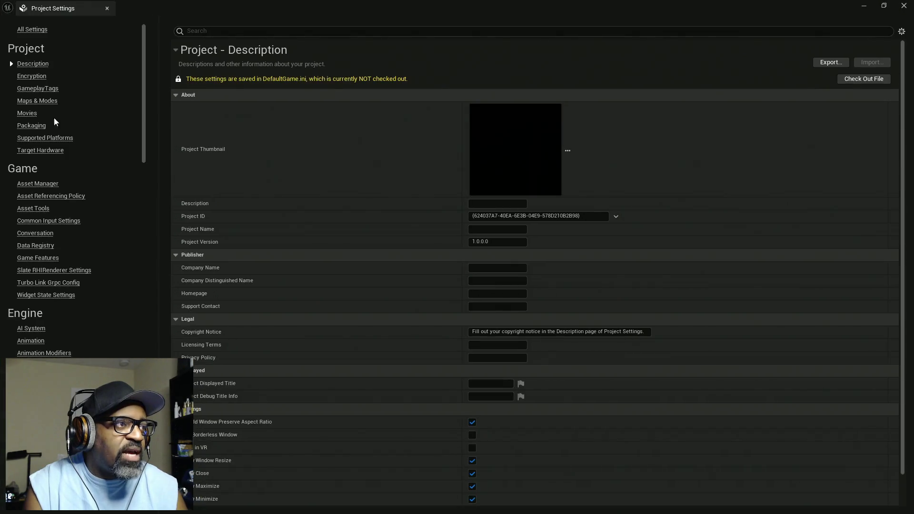
{"action": "left_click", "coordinate": [37, 100]}
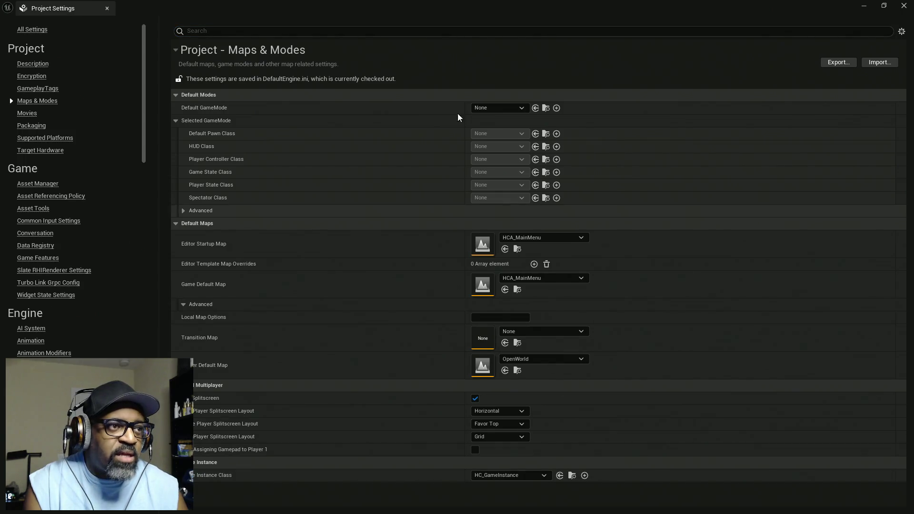
{"action": "double_click", "coordinate": [445, 6]}
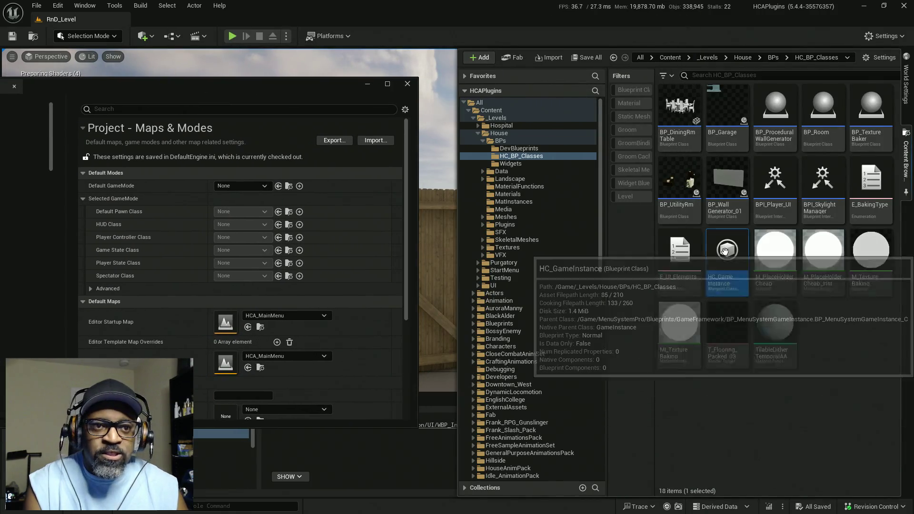
{"action": "left_click_drag", "start_coordinate": [321, 94], "coordinate": [531, 95]}
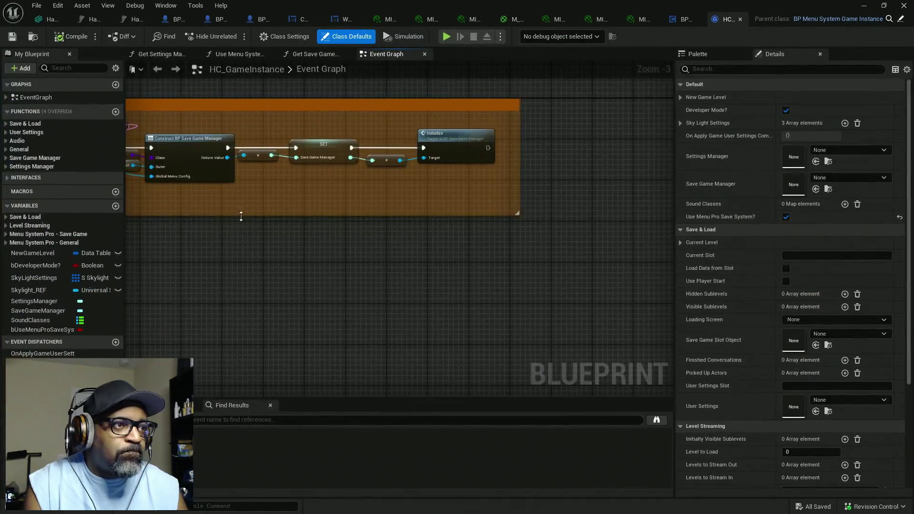
Step: Locate the Event Init section in the HC_GameInstance Event Graph
{"action": "scroll", "coordinate": [411, 264], "scroll_direction": "down", "scroll_amount": 4}
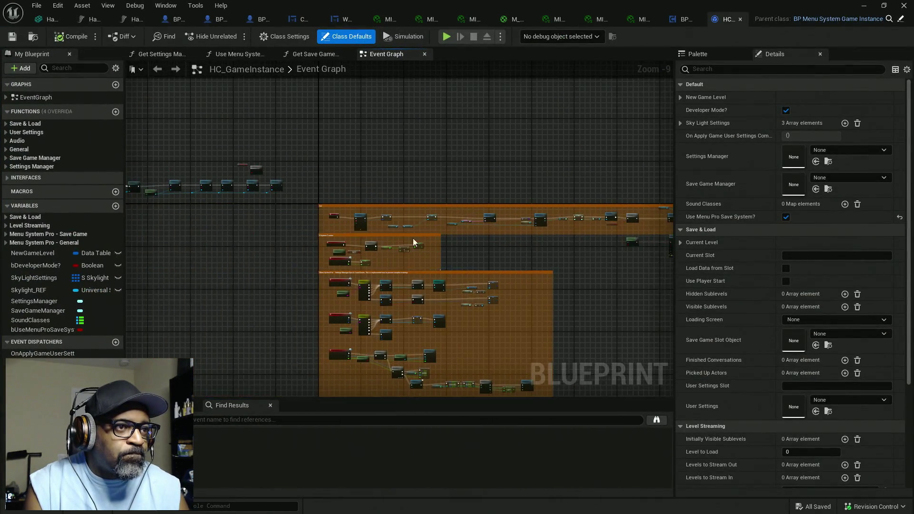
{"action": "scroll", "coordinate": [345, 233], "scroll_direction": "up", "scroll_amount": 4}
{"action": "scroll", "coordinate": [345, 233], "scroll_direction": "up", "scroll_amount": 3}
{"action": "left_click", "coordinate": [376, 200]}
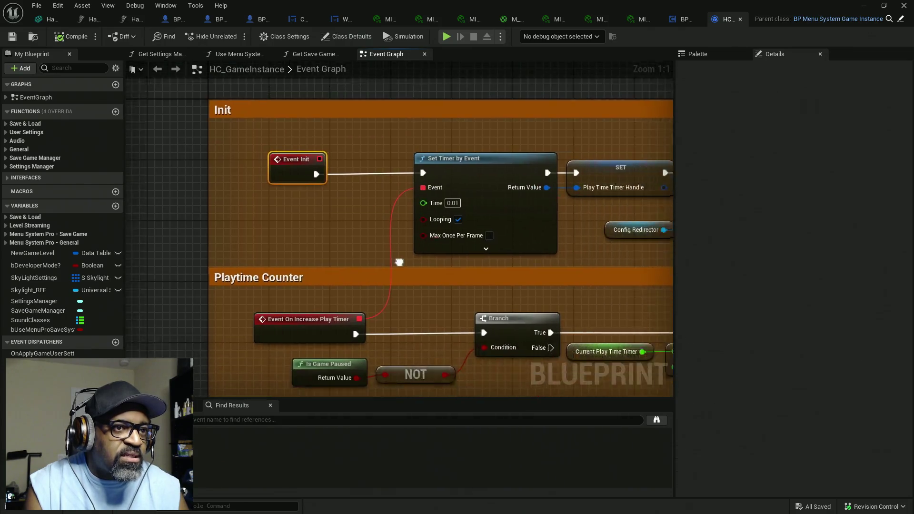
{"action": "left_click_drag", "start_coordinate": [485, 250], "coordinate": [355, 257]}
{"action": "mouse_move", "coordinate": [467, 258]}
{"action": "left_mouse_down"}
{"action": "mouse_move", "coordinate": [608, 231]}
{"action": "mouse_move", "coordinate": [541, 300]}
{"action": "mouse_move", "coordinate": [299, 275]}
{"action": "mouse_move", "coordinate": [537, 280]}
{"action": "mouse_move", "coordinate": [525, 266]}
{"action": "mouse_move", "coordinate": [561, 255]}
{"action": "mouse_move", "coordinate": [404, 244]}
{"action": "mouse_move", "coordinate": [518, 238]}
{"action": "mouse_move", "coordinate": [505, 245]}
{"action": "left_mouse_up"}
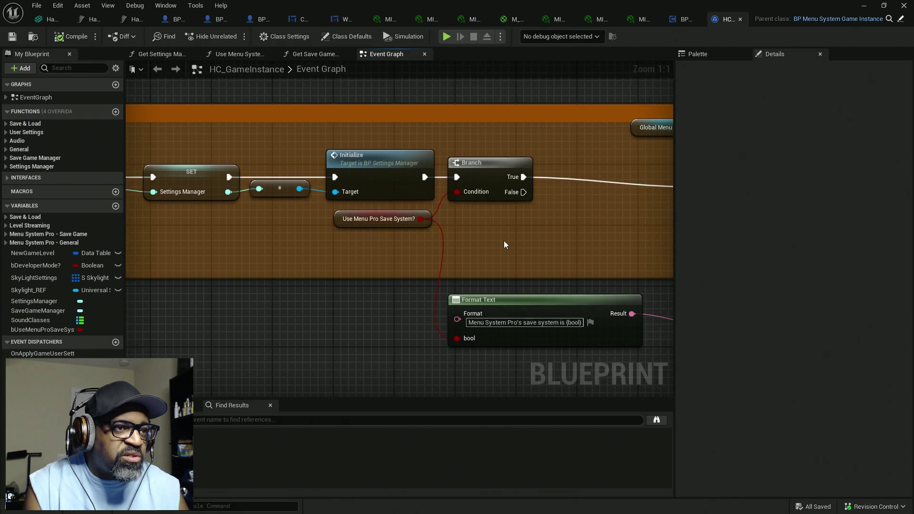
Step: Uncheck the Use Menu Pro Save System? default value, compile, and check out the blueprint
{"action": "left_click", "coordinate": [391, 219]}
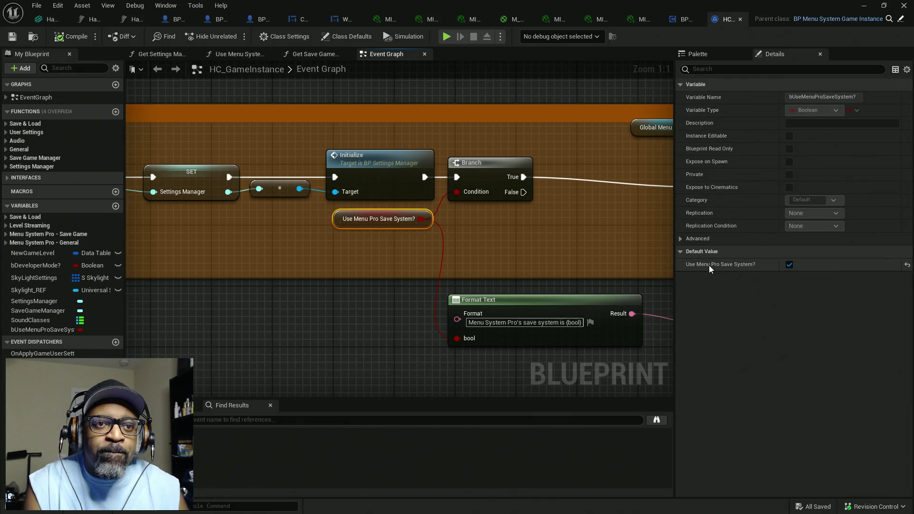
{"action": "left_click", "coordinate": [790, 265]}
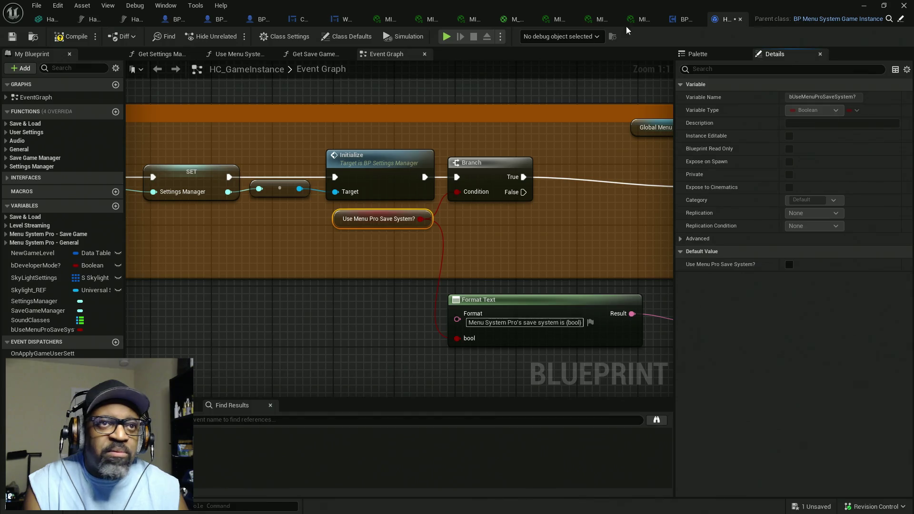
{"action": "left_click", "coordinate": [68, 38]}
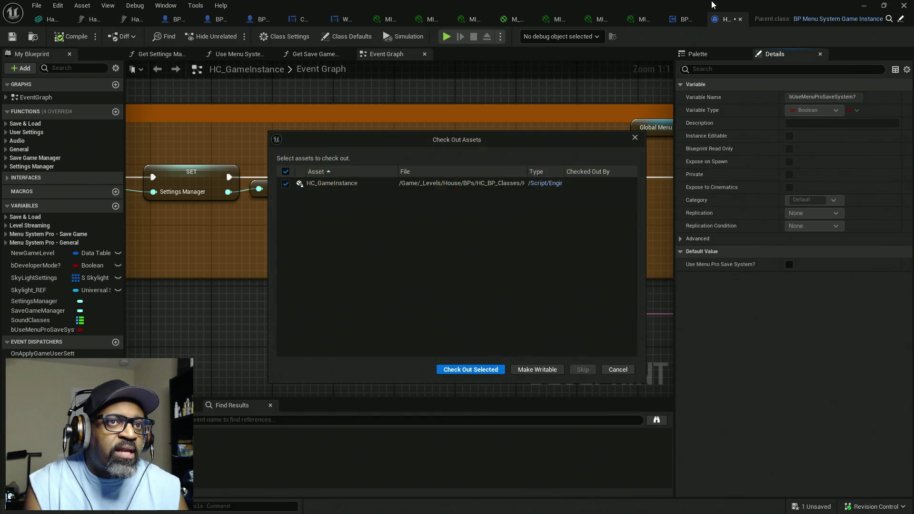
{"action": "left_click", "coordinate": [491, 371]}
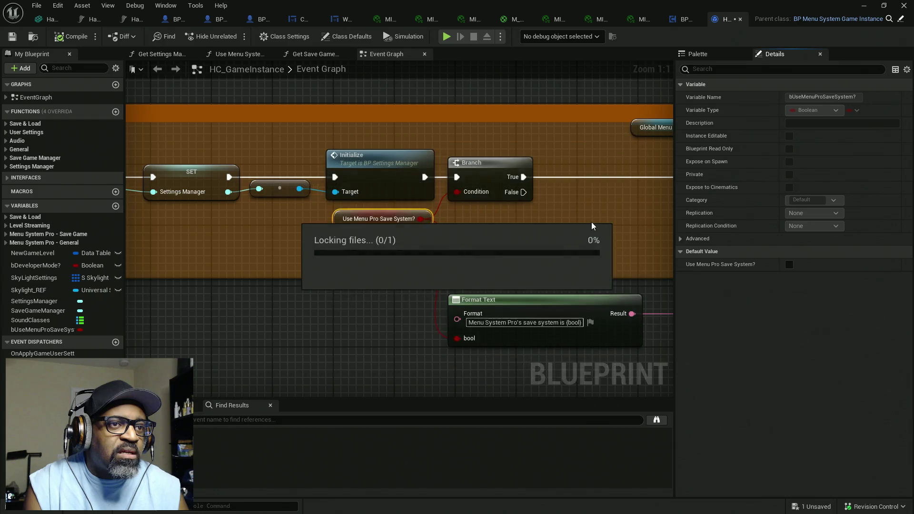
{"action": "left_click", "coordinate": [863, 5]}
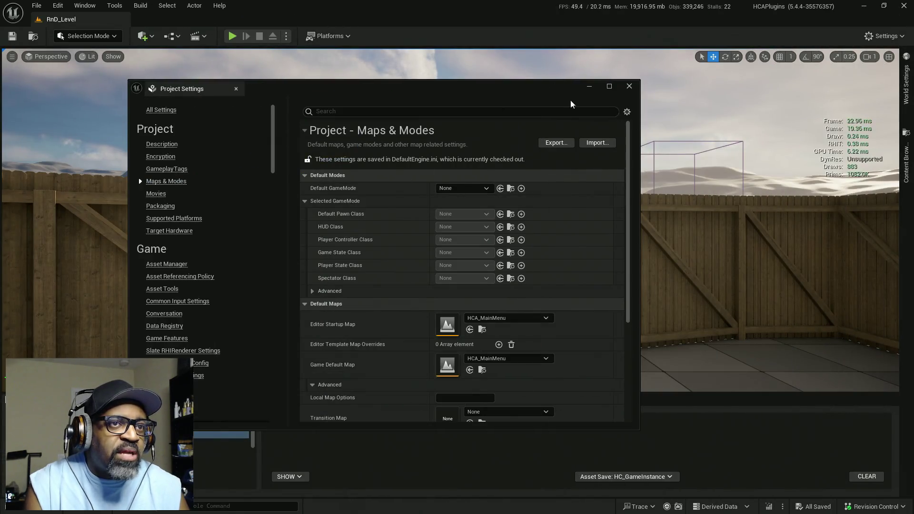
Step: Close Project Settings and play-test RnD_Level, stopping once the BP_MenuSystemActor error reappears
{"action": "left_click", "coordinate": [629, 87]}
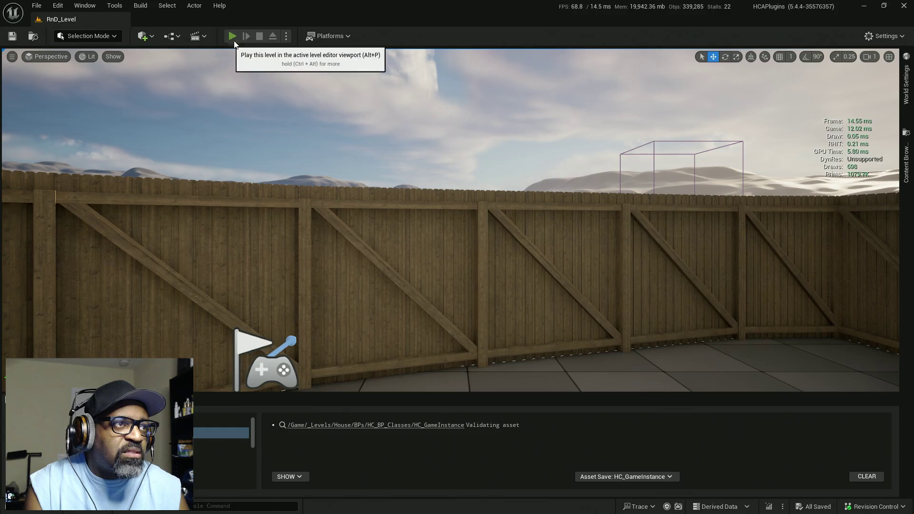
{"action": "left_click", "coordinate": [231, 37]}
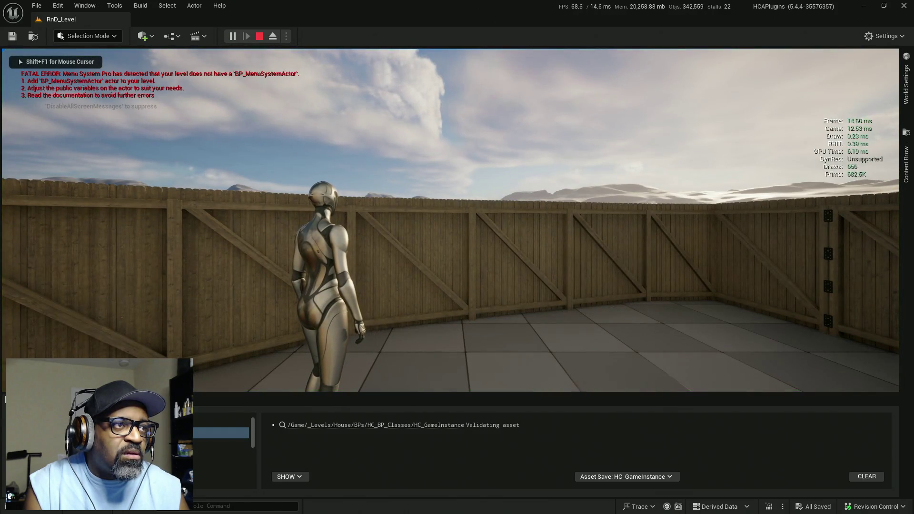
{"action": "key", "text": "Escape"}
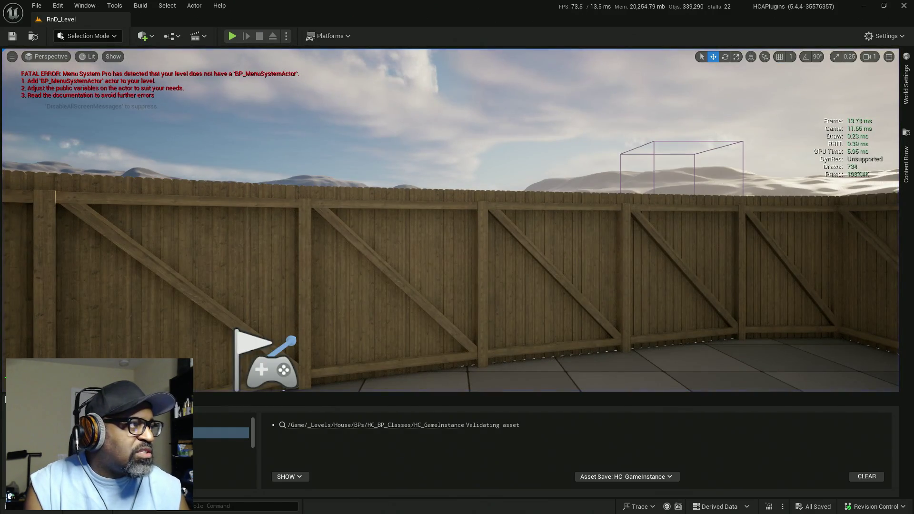